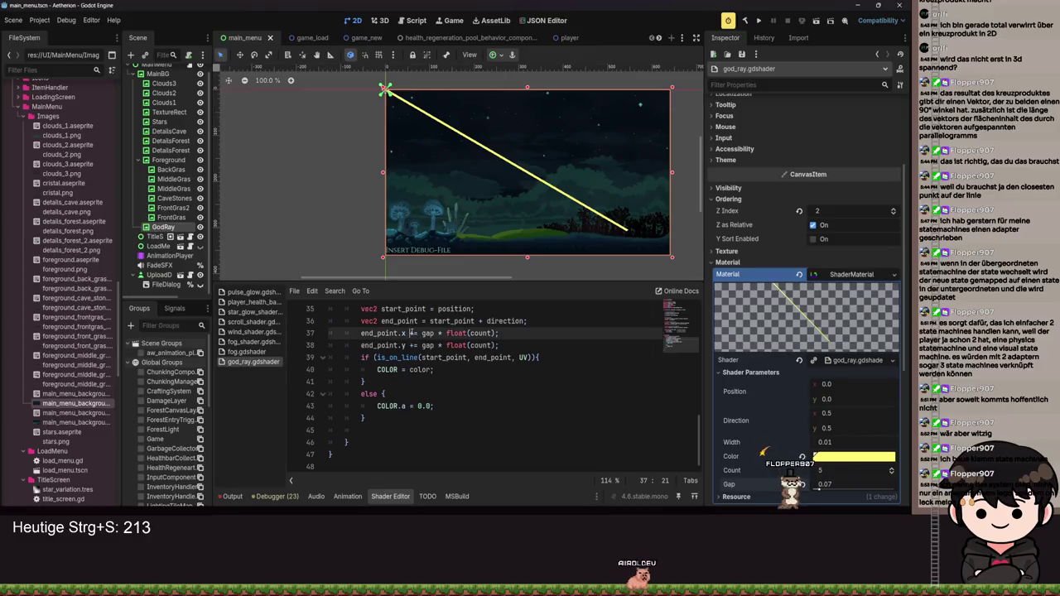
Step: Change the operators on lines 37 and 38 to multiplication and save to preview the ray
key(Delete)
text(*)
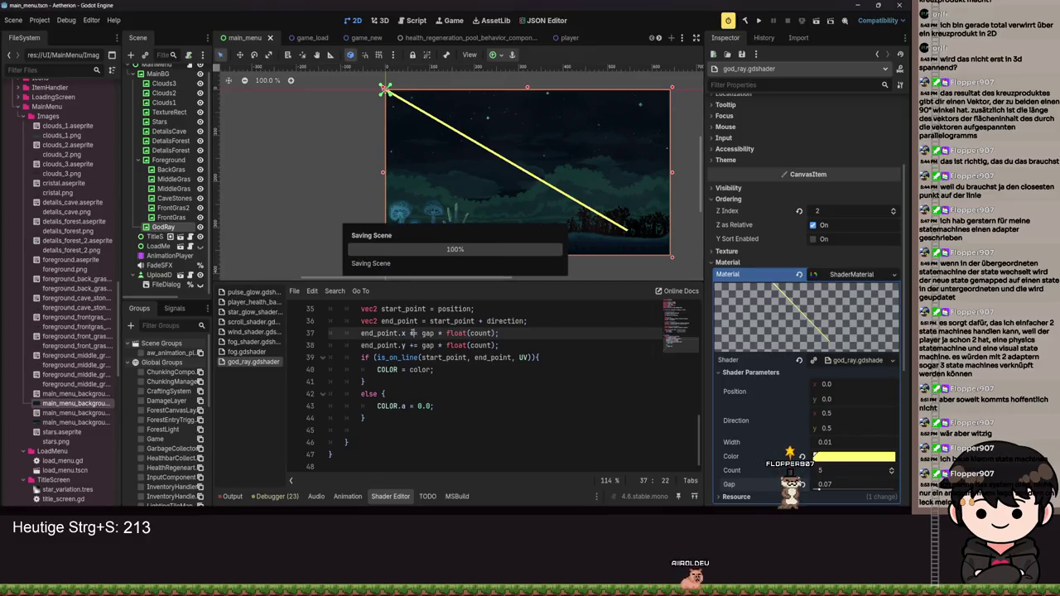
key(ctrl+s)
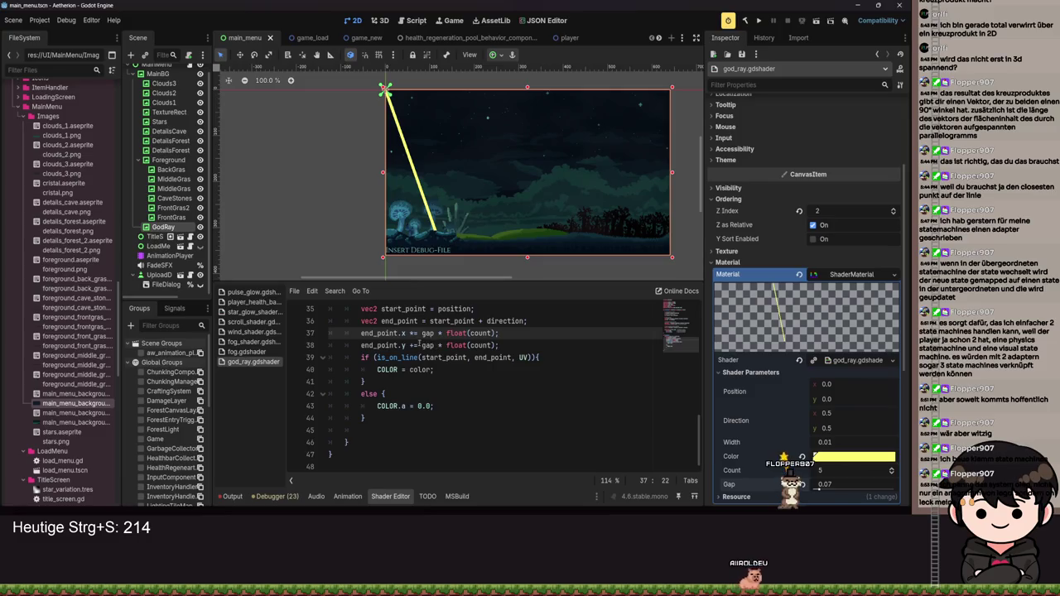
click(412, 344)
key(Delete)
text(*)
key(ctrl+s)
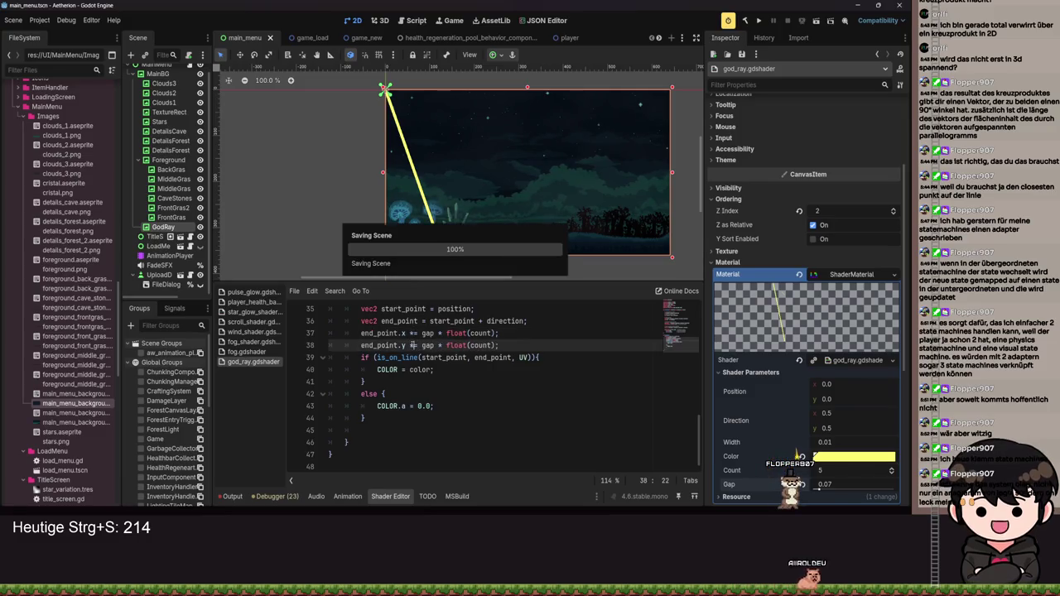
Step: Undo the multiplication edits and save the reverted shader
scroll(426, 109, up, 4)
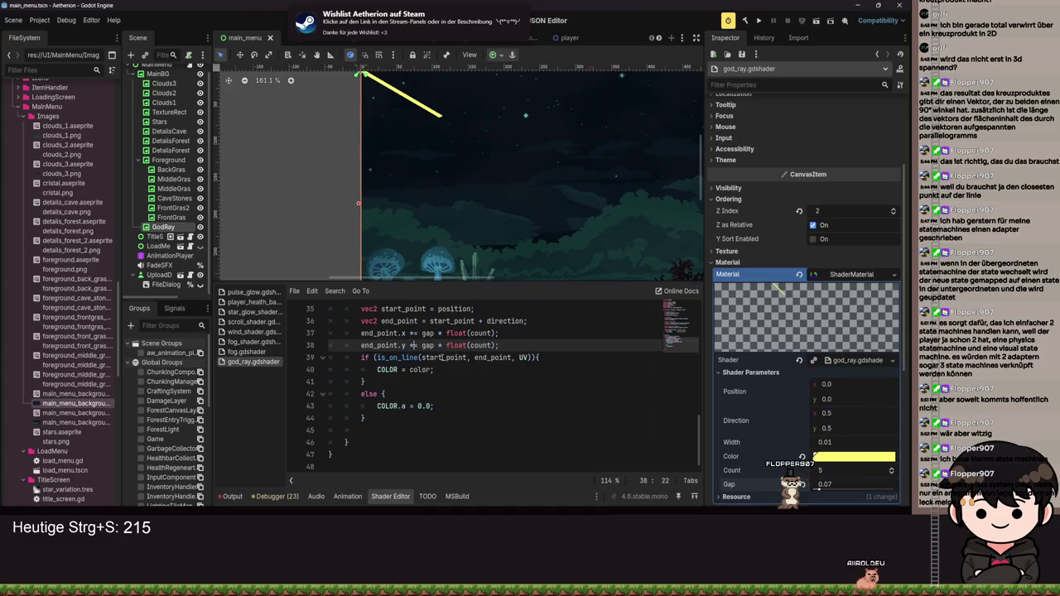
key(ctrl+z)
key(ctrl+s)
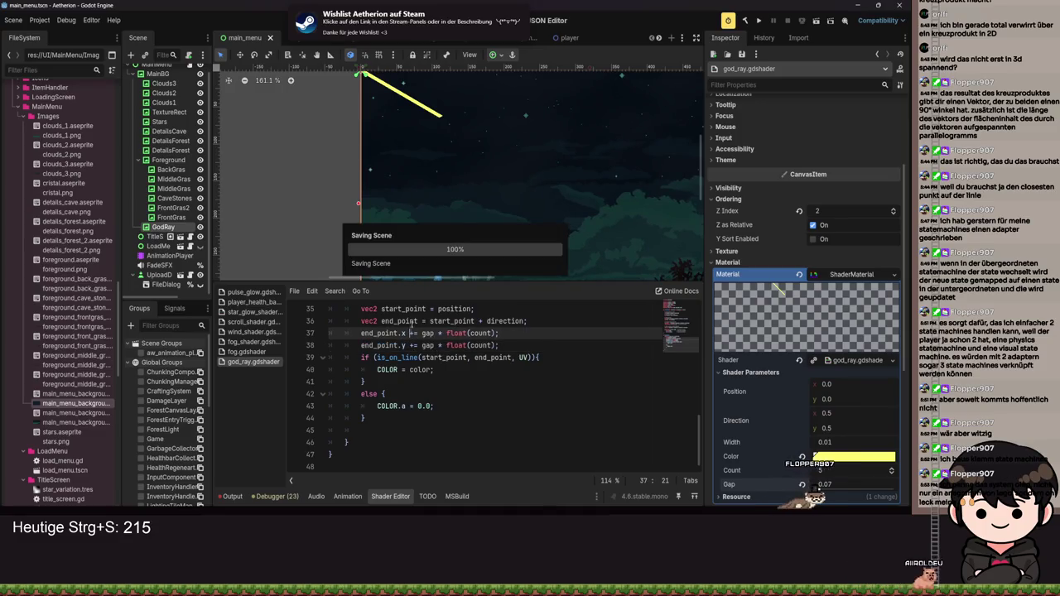
scroll(457, 345, up, 2)
scroll(458, 345, up, 2)
scroll(374, 148, down, 2)
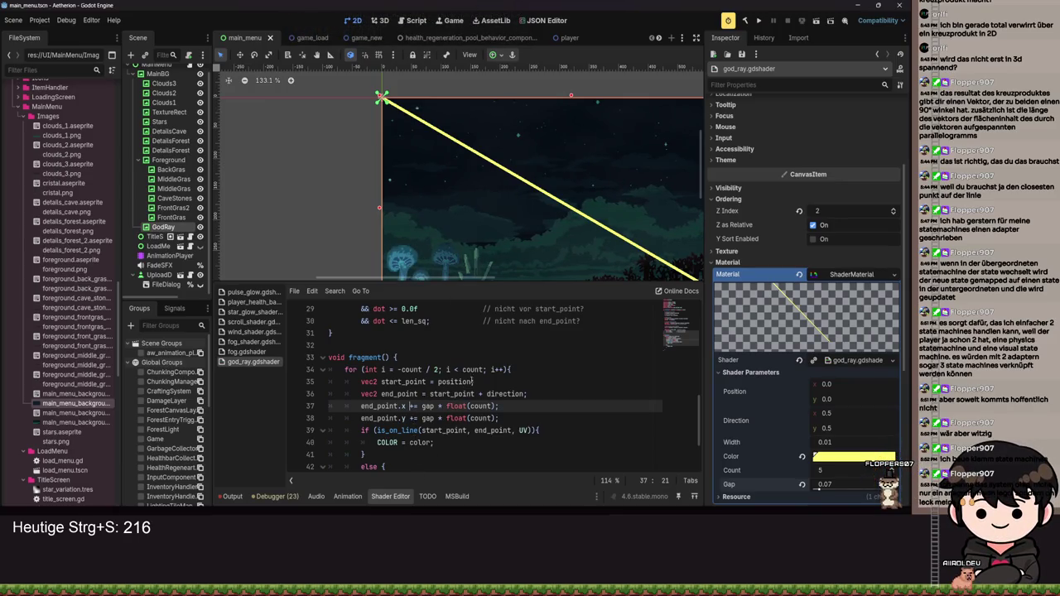
Step: Rewrite line 36 as (direction.x + gap * float(count)), delete lines 37–38, save, and lower Gap
mouse_move(575, 232)
mouse_down()
mouse_move(517, 181)
mouse_move(548, 211)
mouse_up()
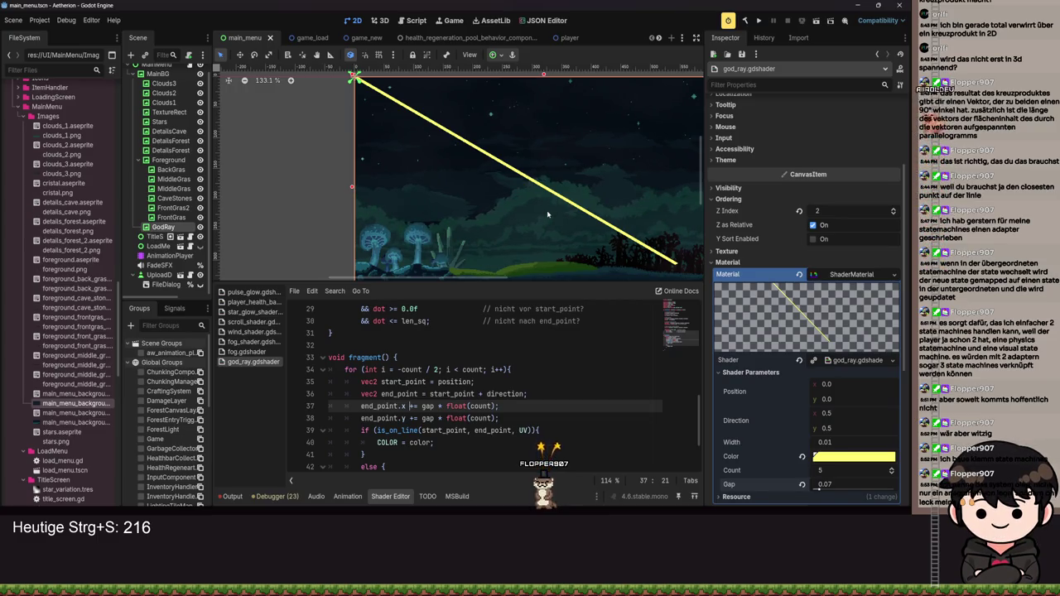
click(489, 394)
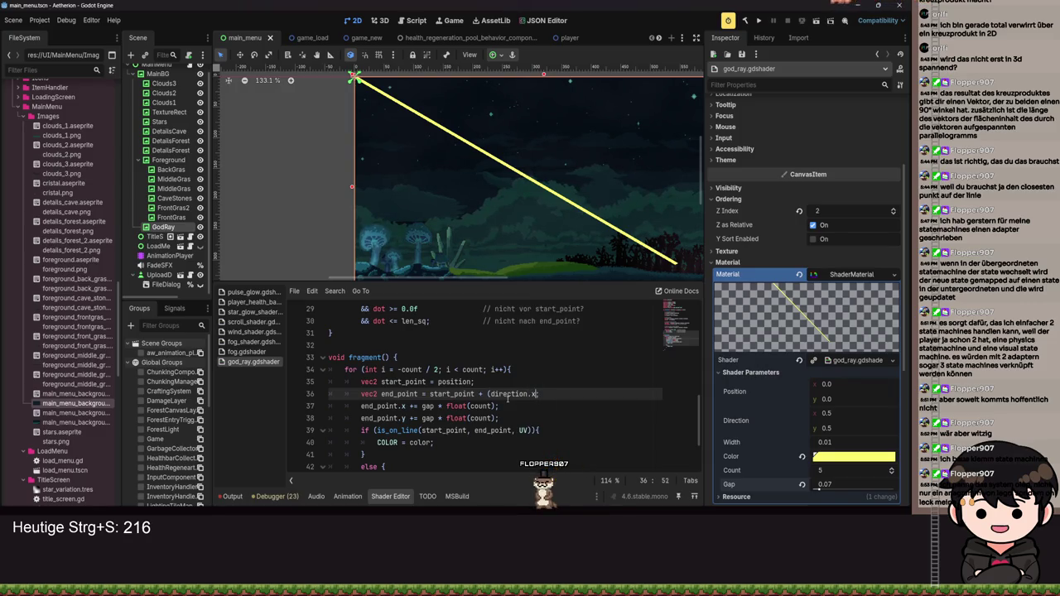
text(+ gap))
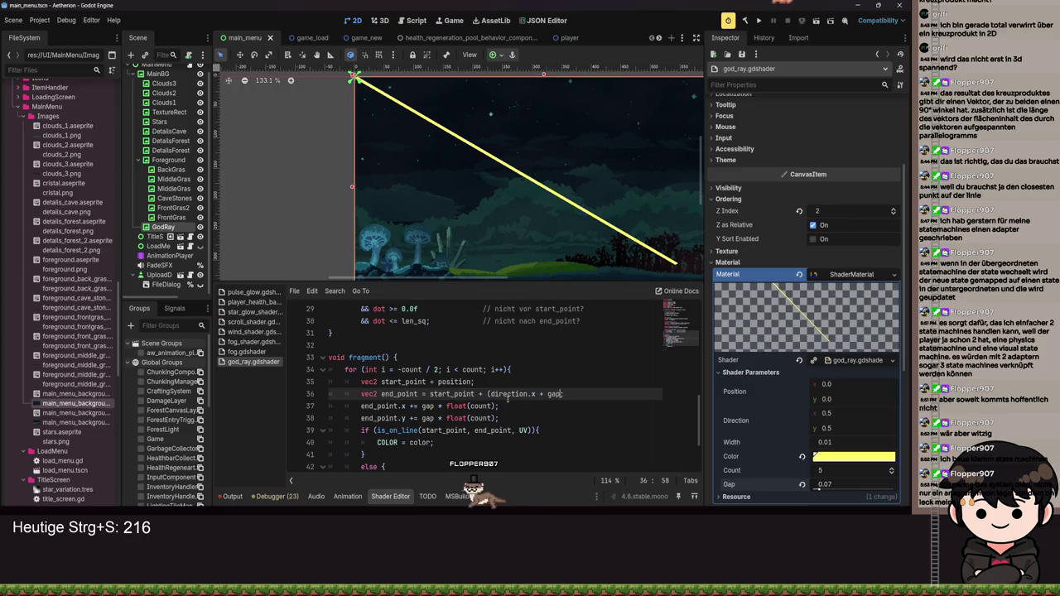
text( * )
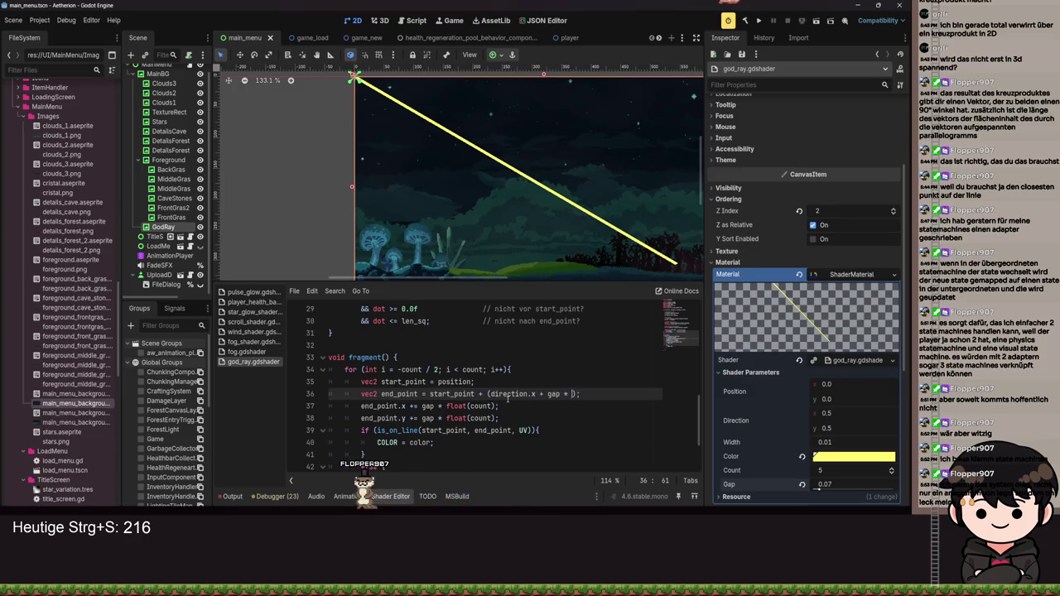
text((cou)
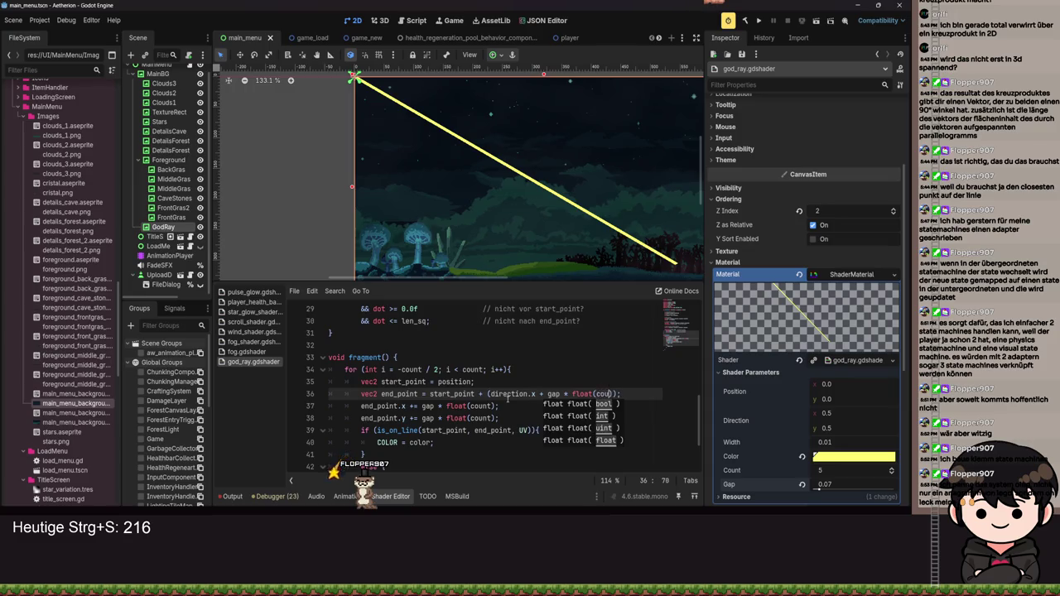
text(nt)
drag(512, 418, 631, 394)
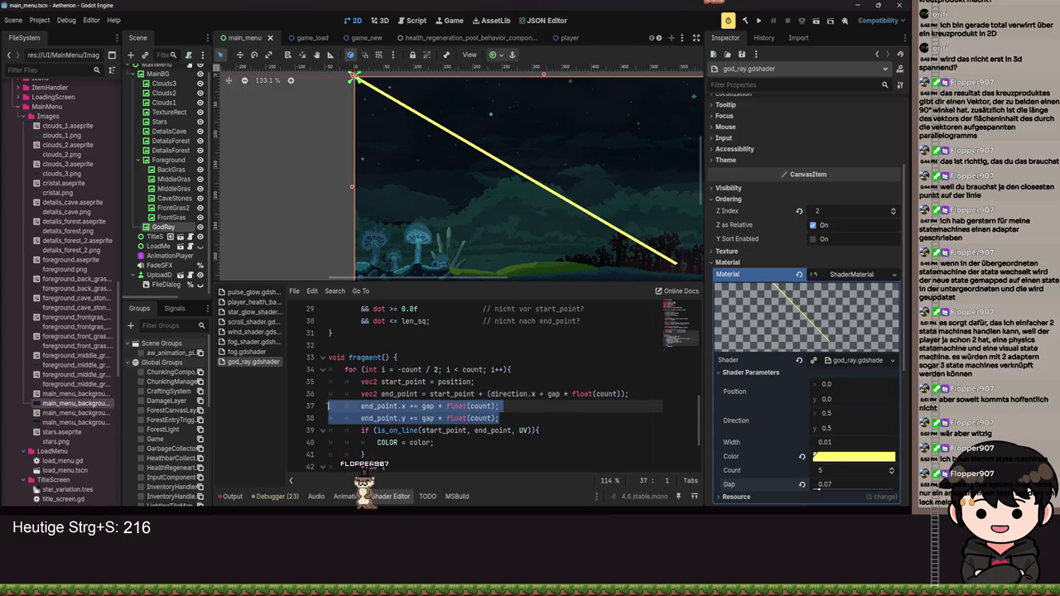
key(BackSpace)
key(ctrl+s)
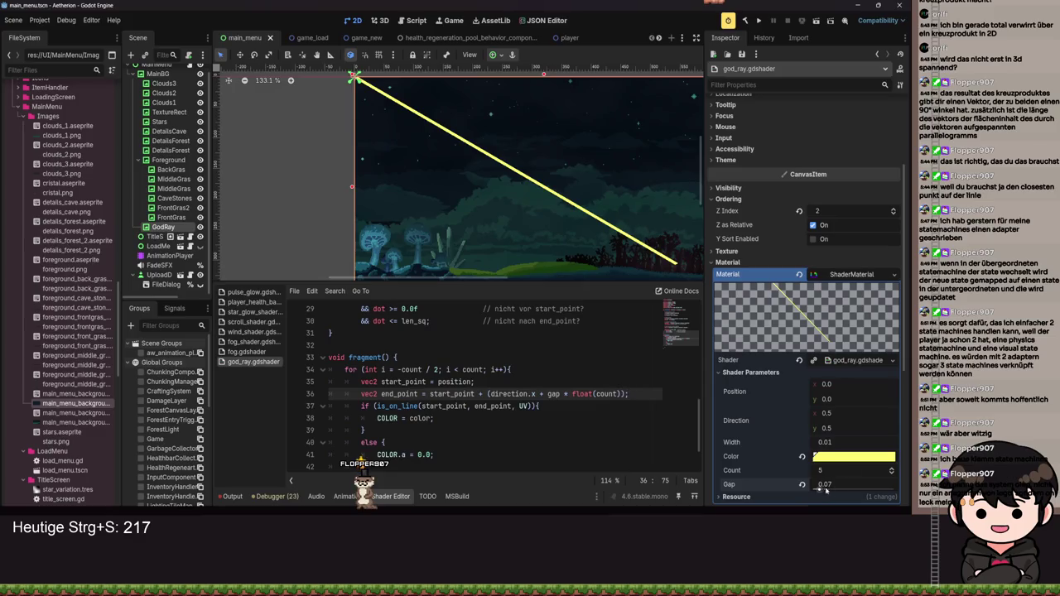
drag(826, 489, 813, 490)
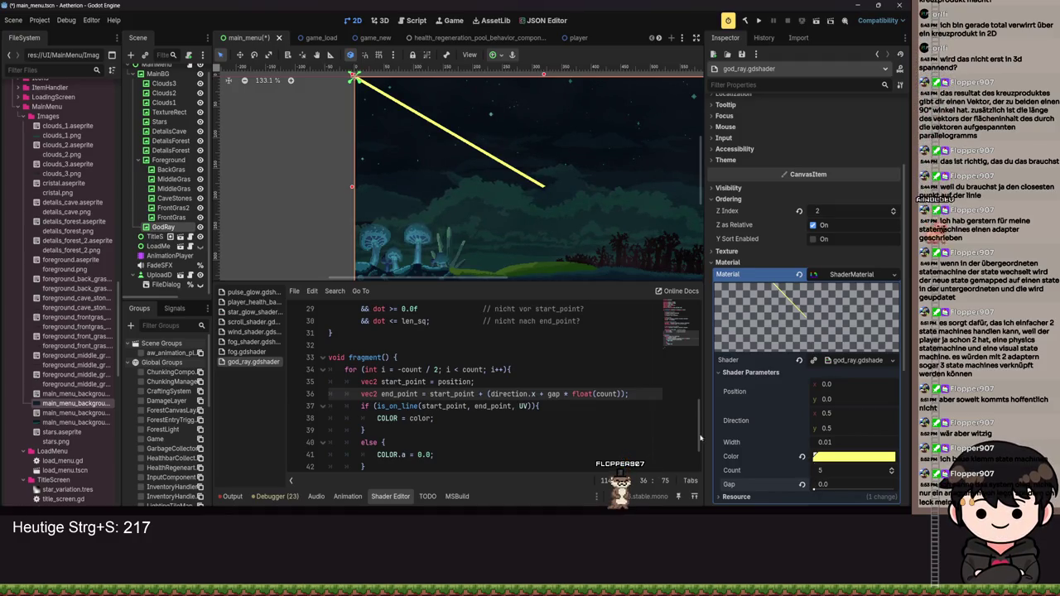
Step: Save the scene with Count 6, then change line 34's loop counter from int to float
click(434, 369)
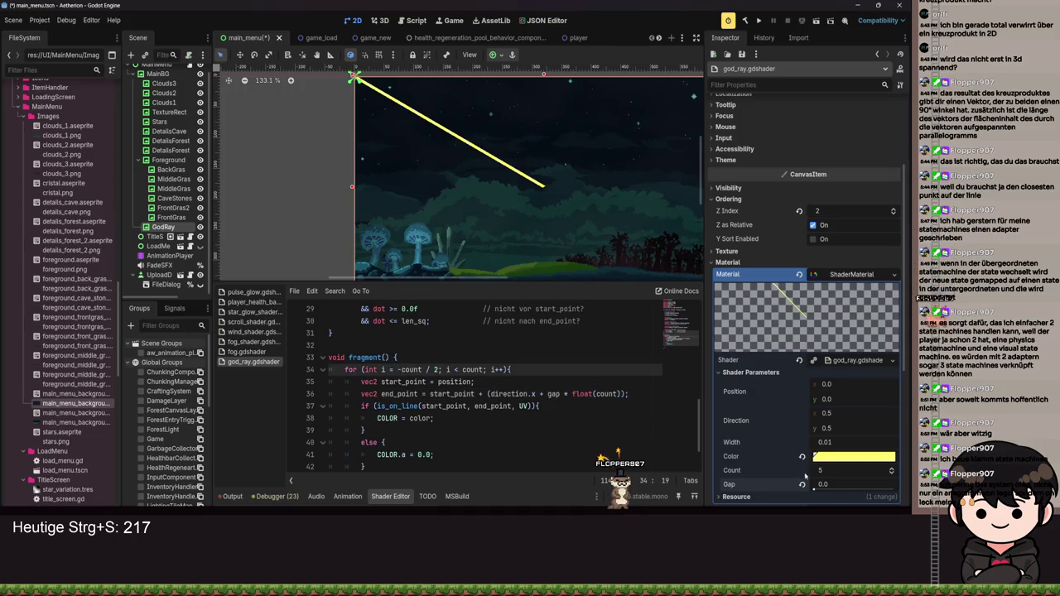
key(ctrl+s)
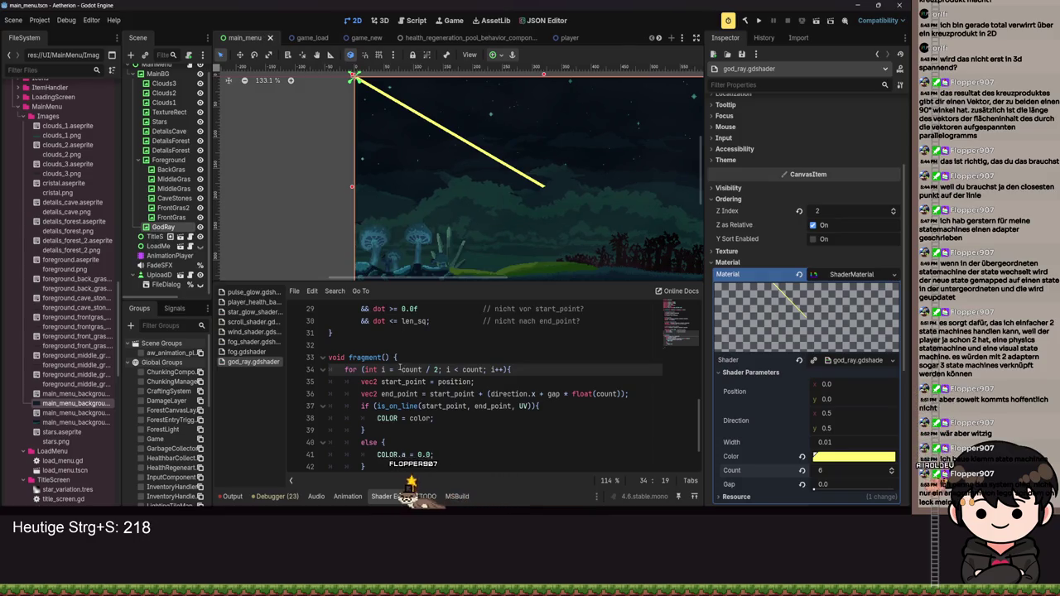
double_click(371, 369)
text(f)
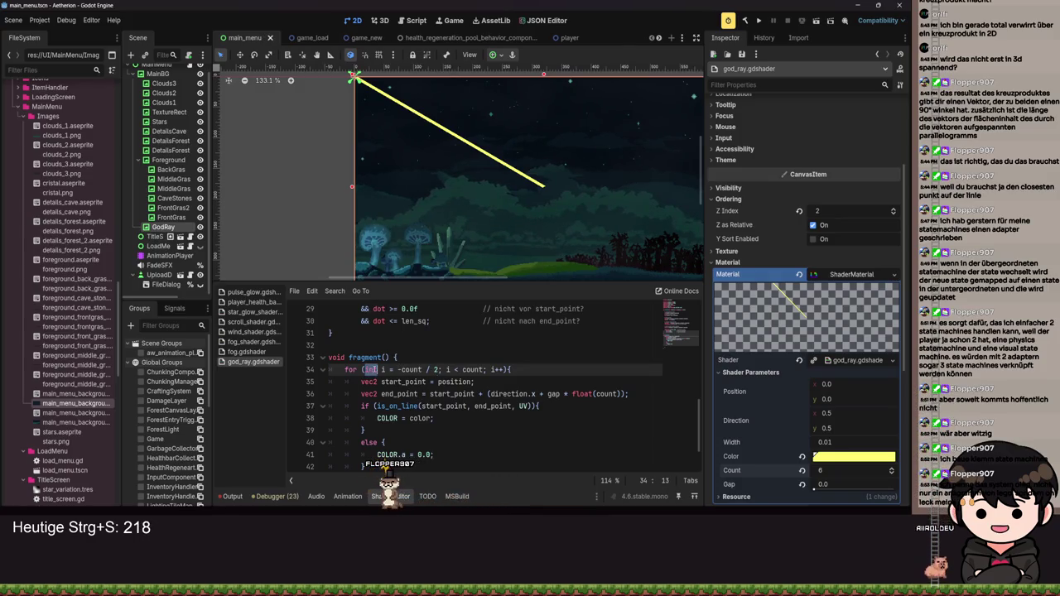
text(loat)
key(ctrl+s)
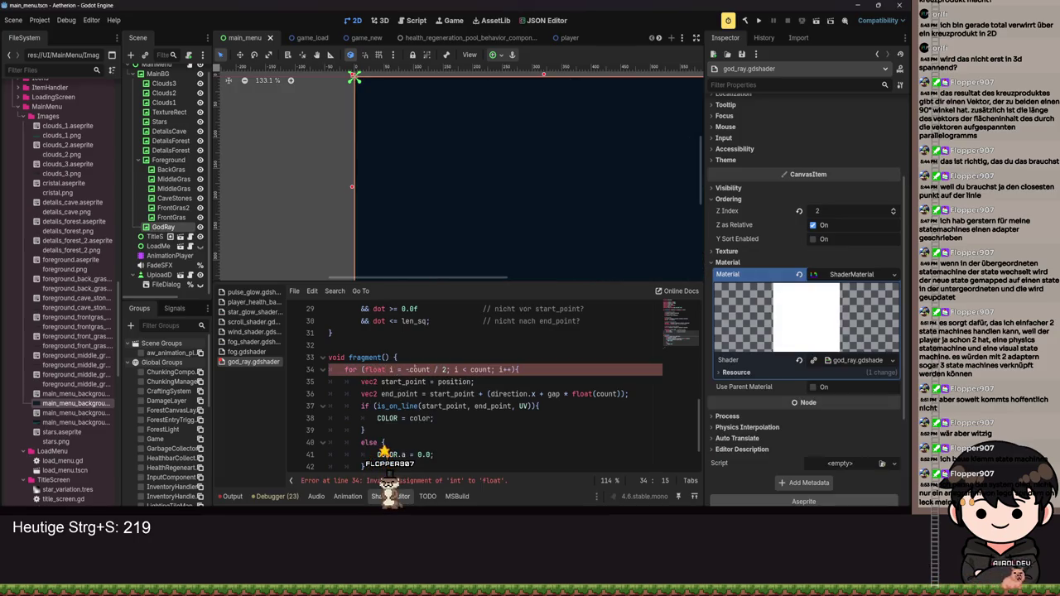
click(444, 369)
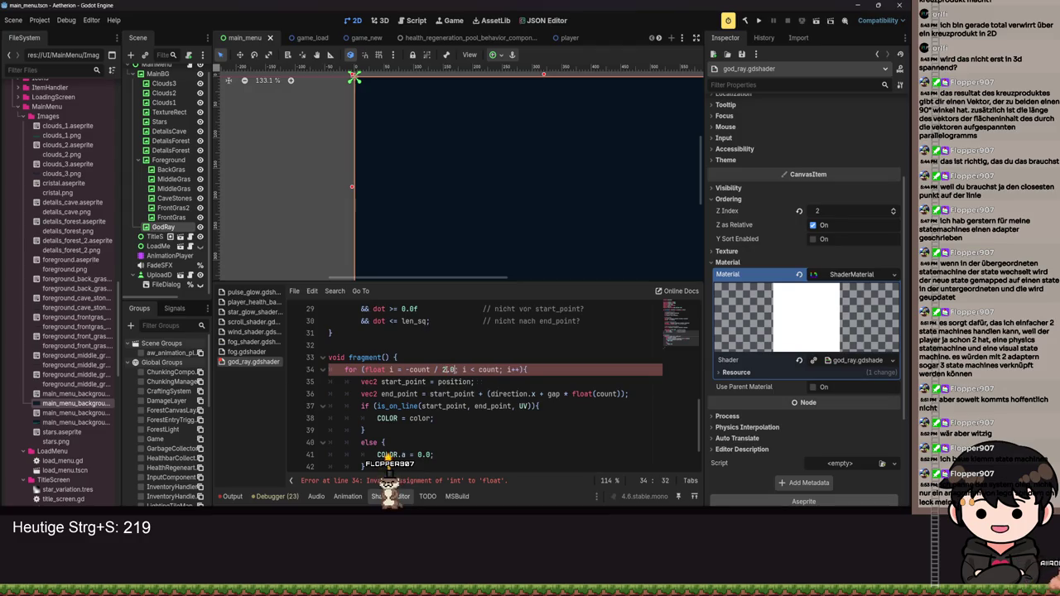
key(ctrl+s)
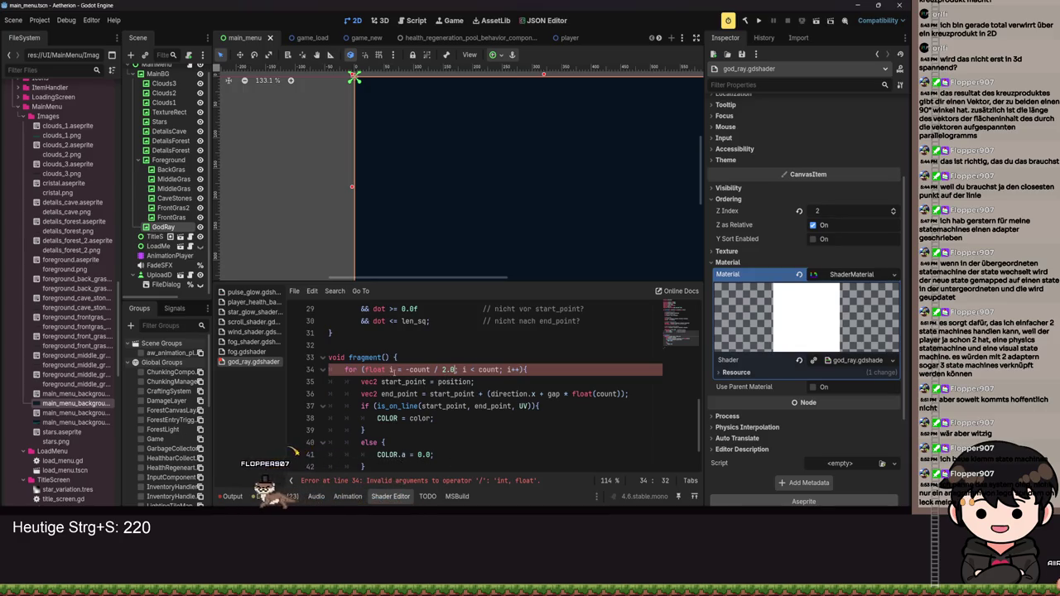
double_click(420, 369)
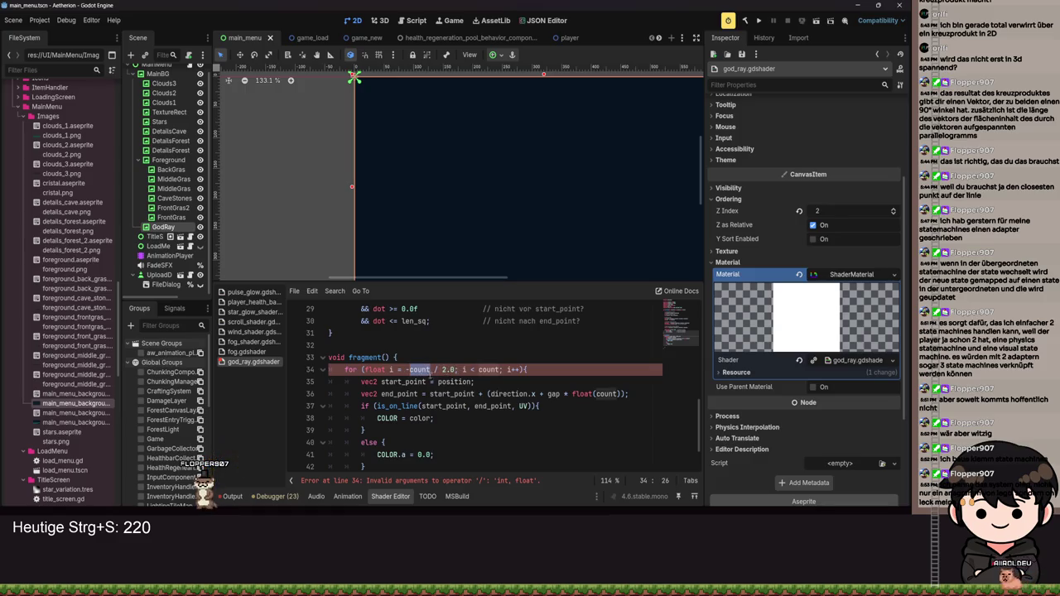
click(409, 370)
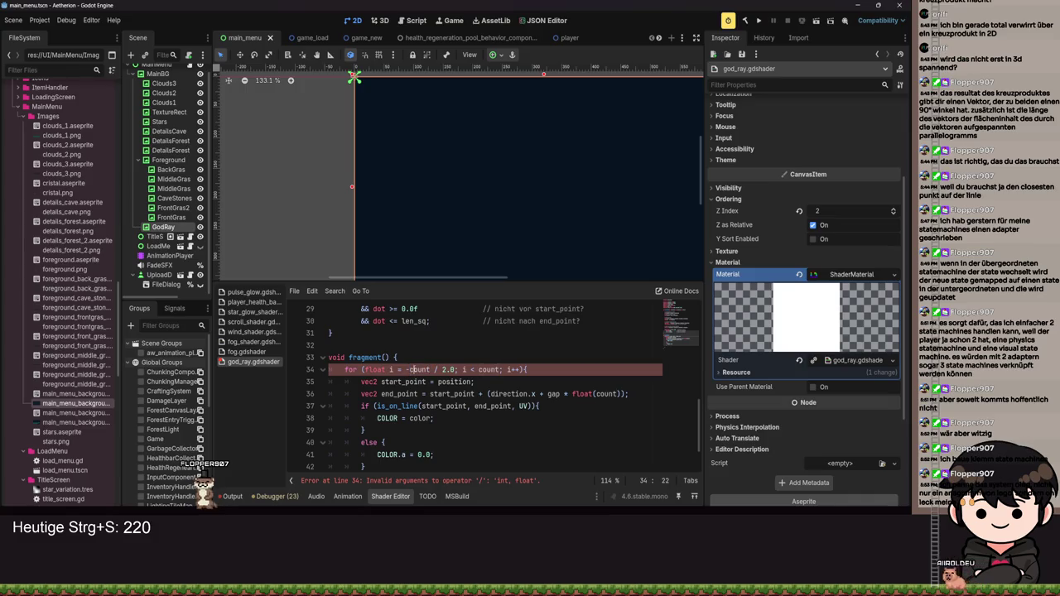
text((float)
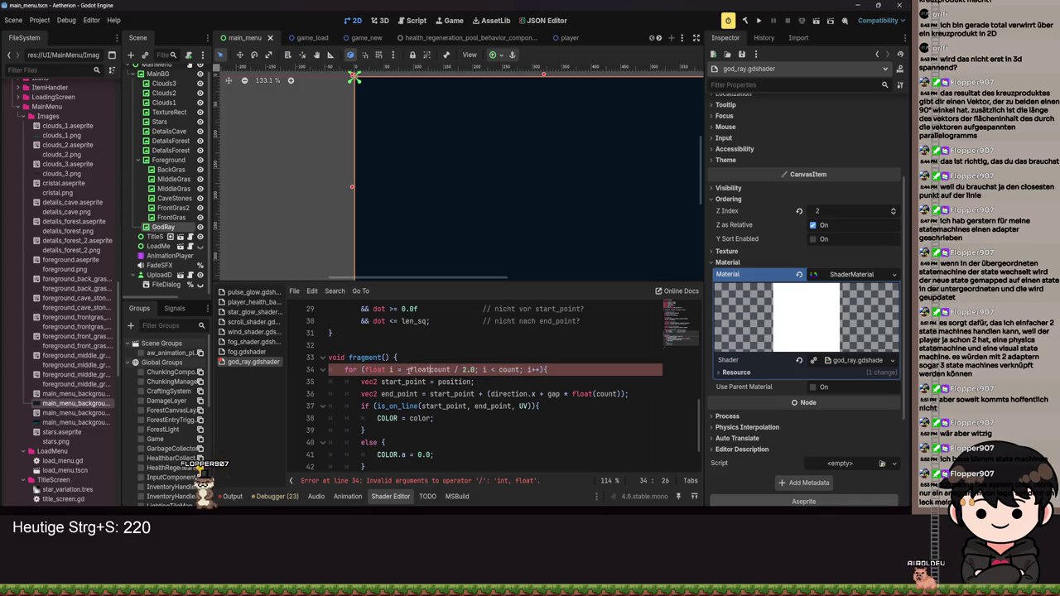
text())
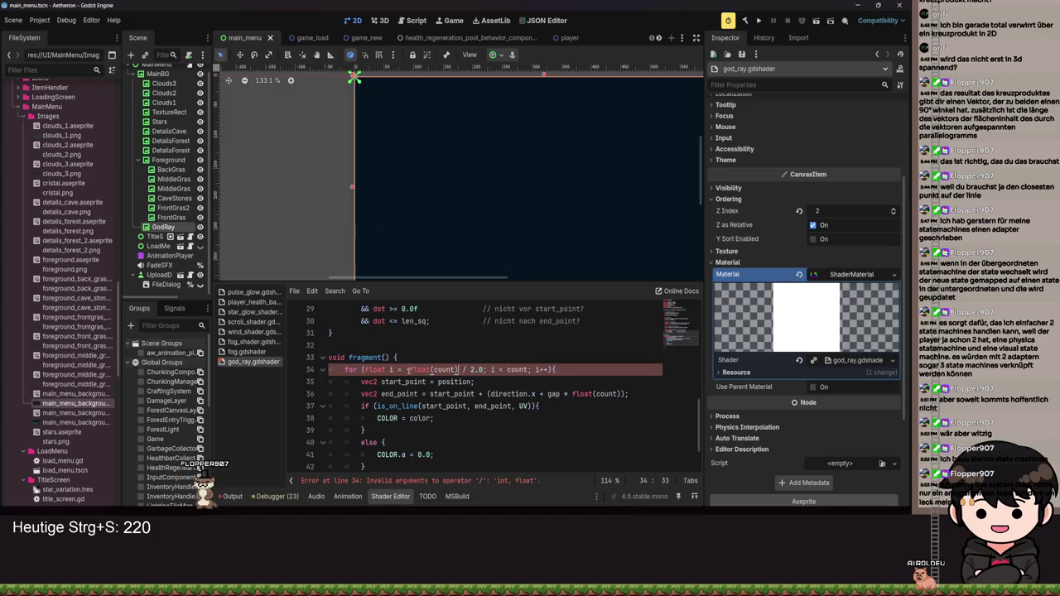
click(408, 370)
key(BackSpace)
click(428, 369)
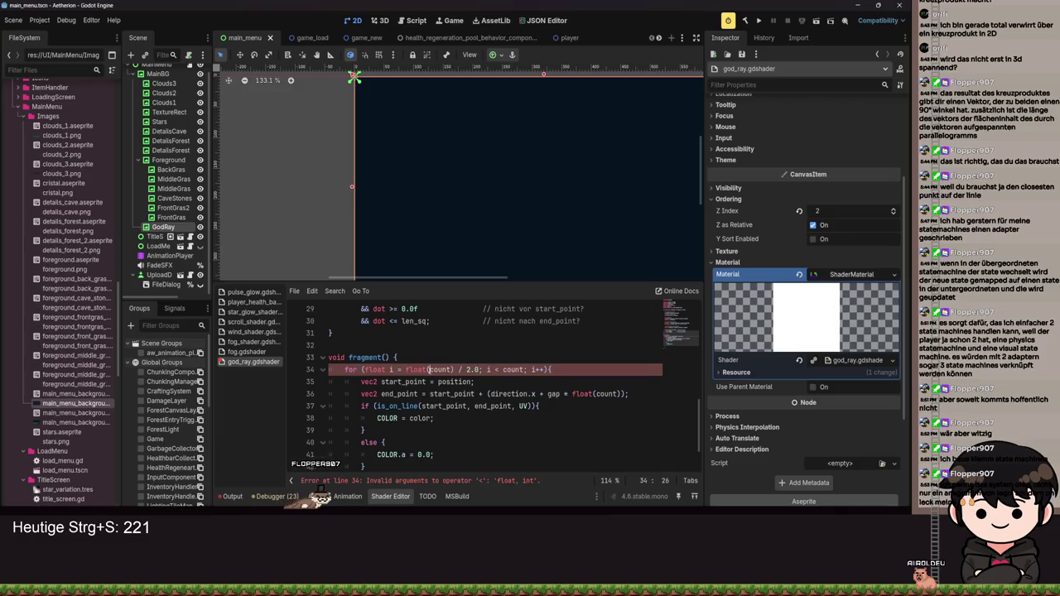
text((-)
key(ctrl+s)
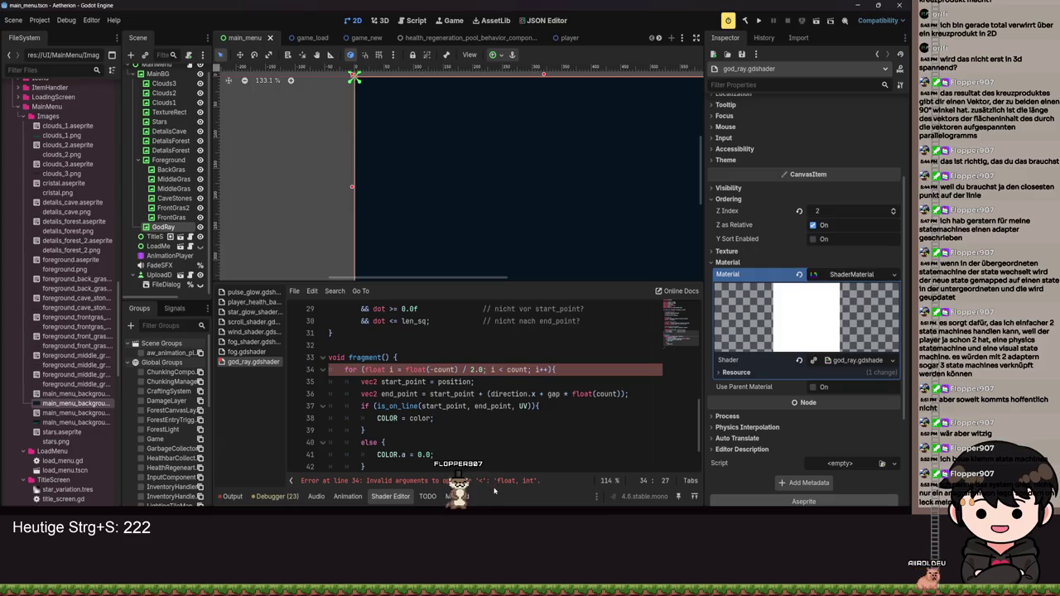
scroll(447, 414, up, 1)
key(Home)
key(Home)
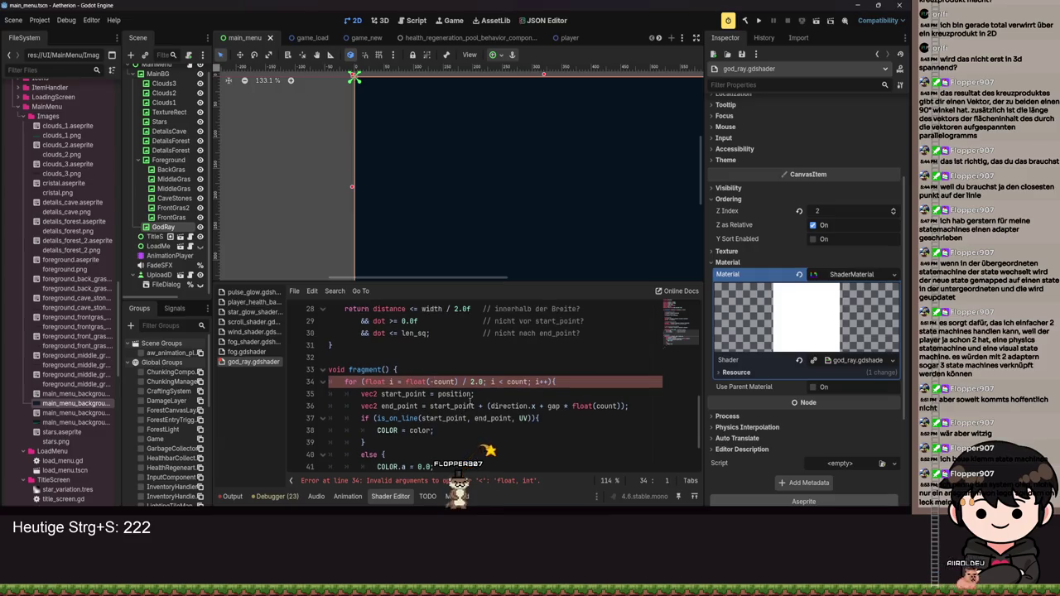
key(ctrl+z)
key(ctrl+z)
key(ctrl+z)
key(ctrl+z)
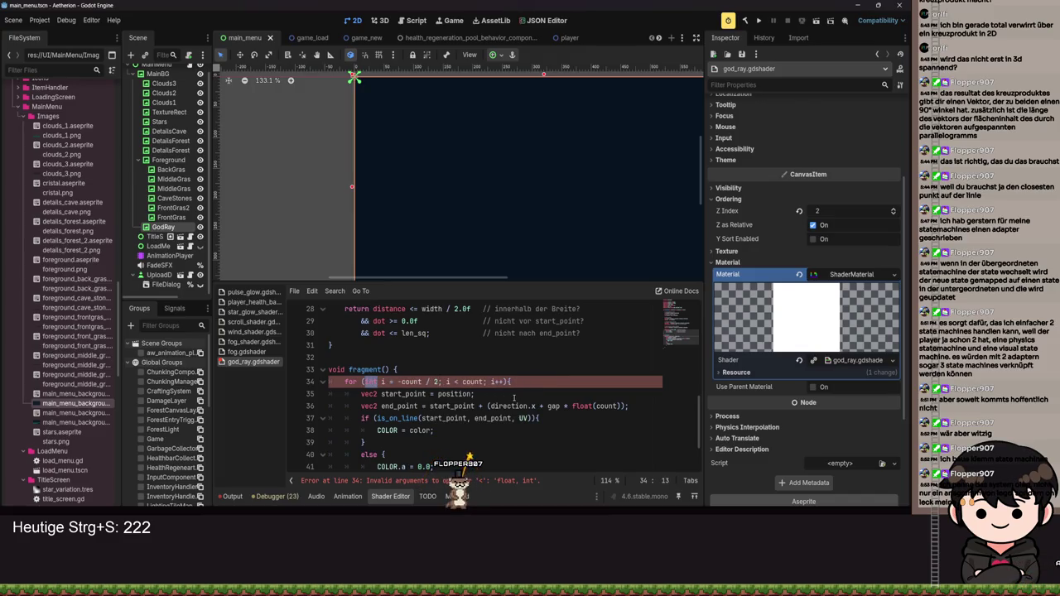
key(ctrl+z)
key(ctrl+z)
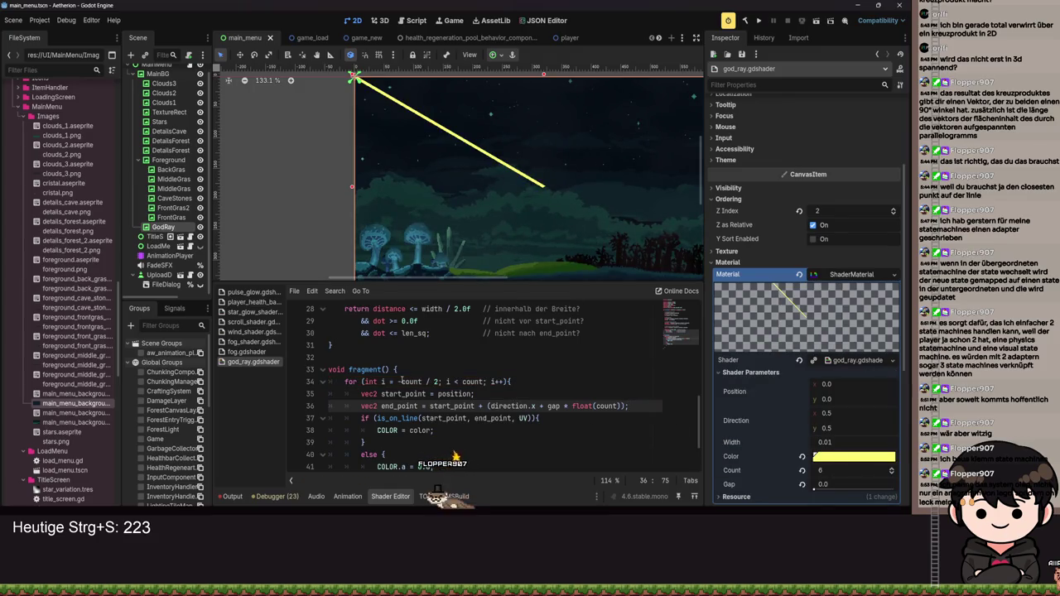
Step: Make line 34's loop start at count instead of minus half the count, and save
click(436, 381)
key(BackSpace)
key(BackSpace)
key(BackSpace)
key(ctrl+s)
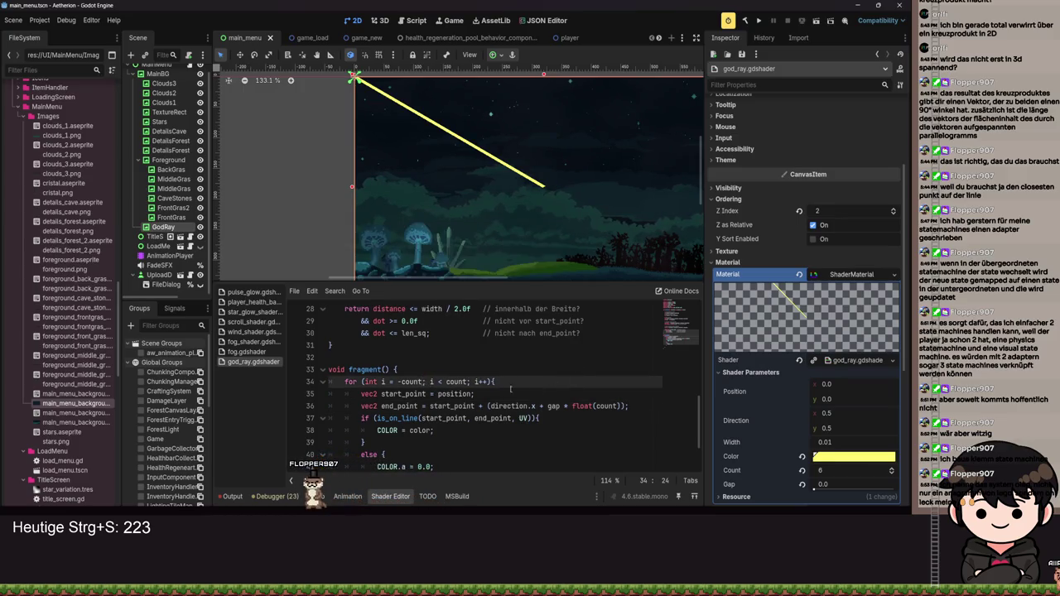
key(ctrl+s)
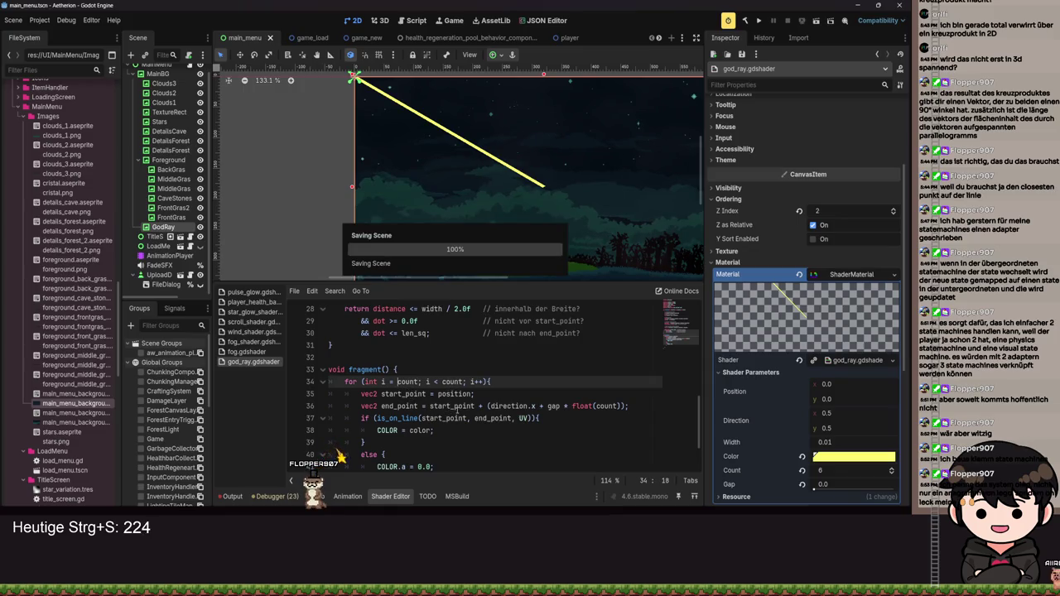
key(ctrl+s)
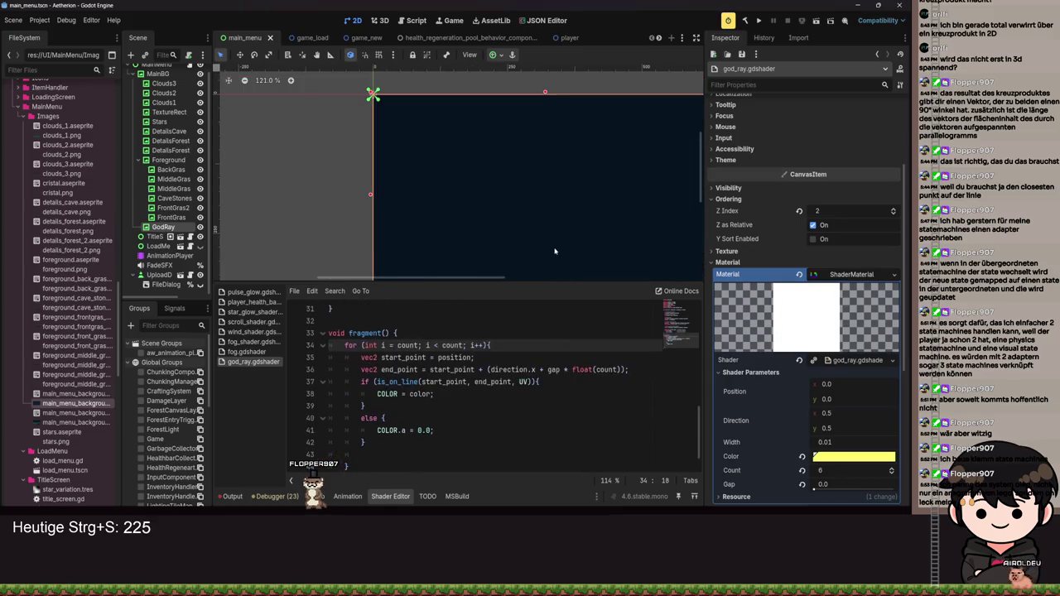
scroll(539, 204, down, 1)
scroll(539, 205, down, 4)
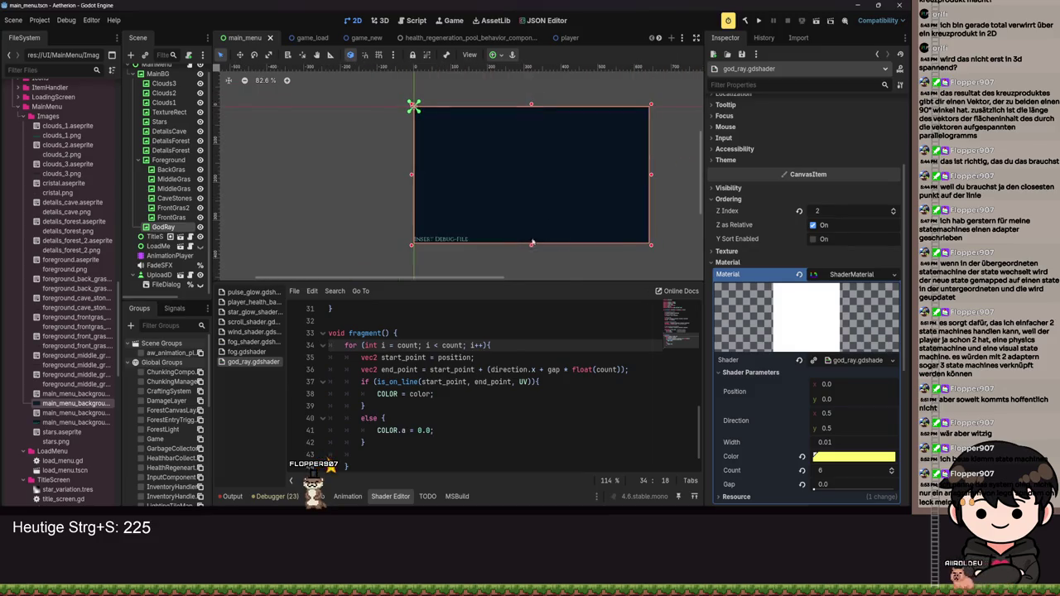
Step: Set the Count shader parameter to 2 and save the scene
click(829, 470)
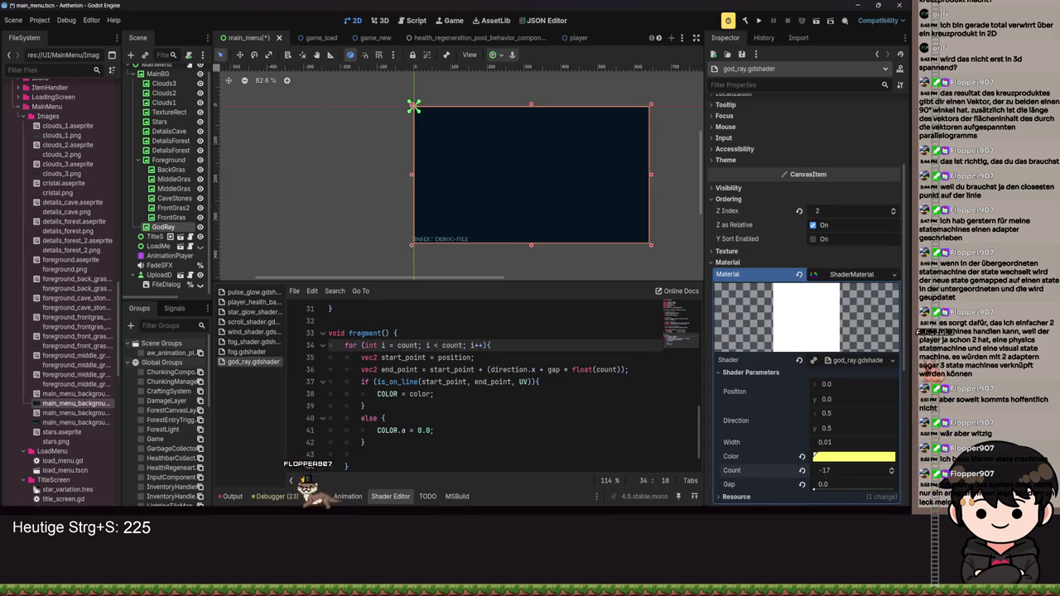
click(564, 415)
click(397, 346)
key(ctrl+s)
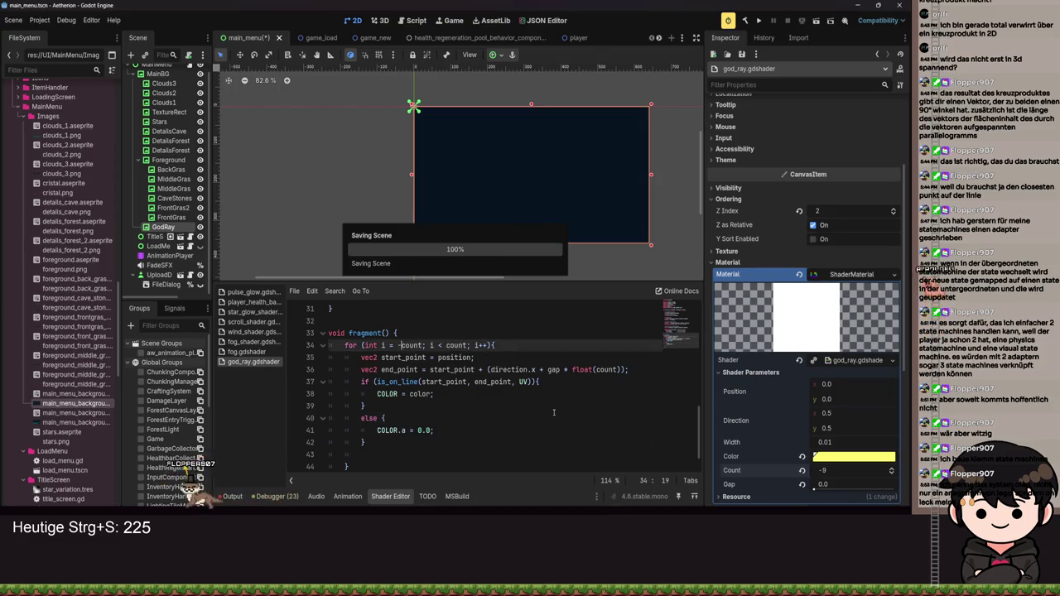
key(ctrl+s)
key(ctrl+s)
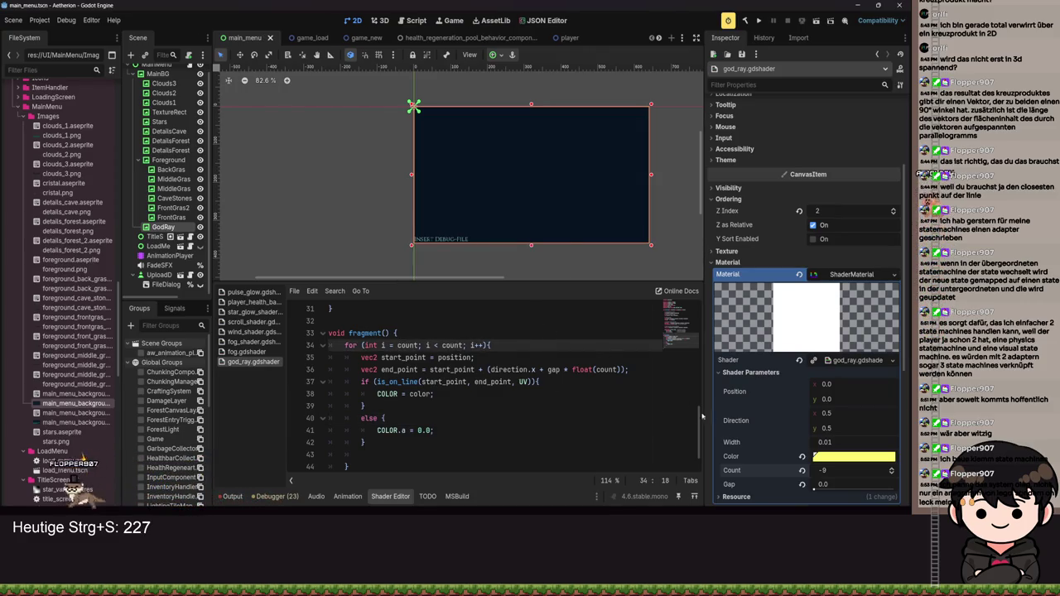
click(864, 476)
text(0)
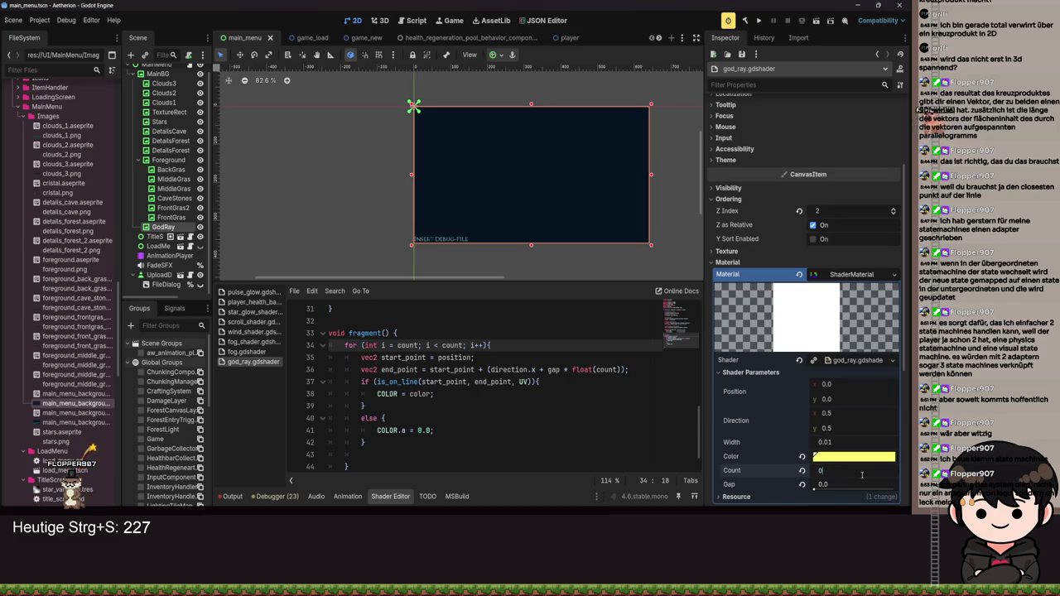
text(1)
key(ctrl+s)
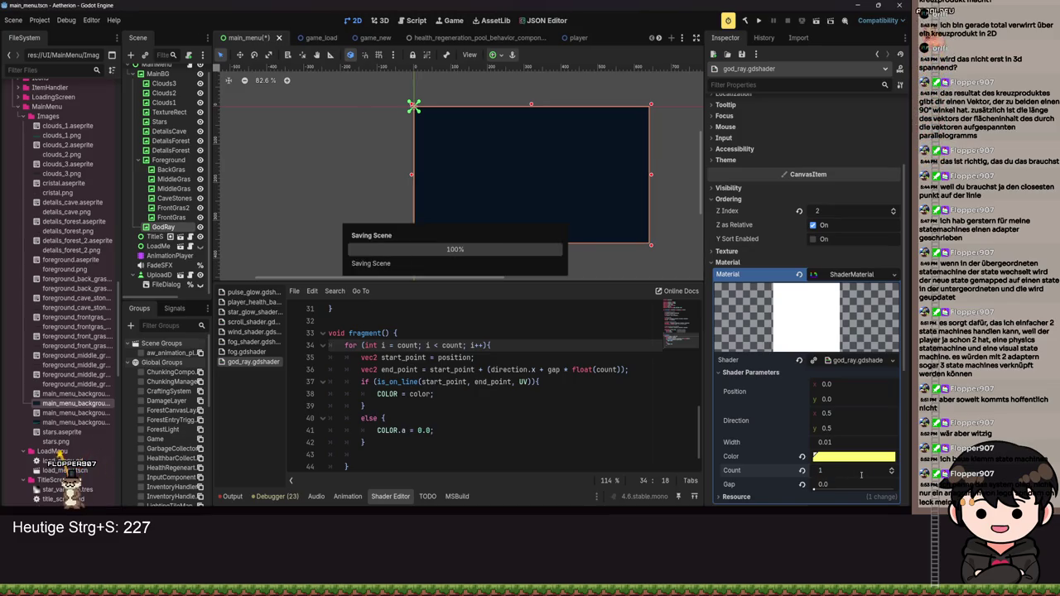
scroll(861, 475, up, 1)
key(ctrl+s)
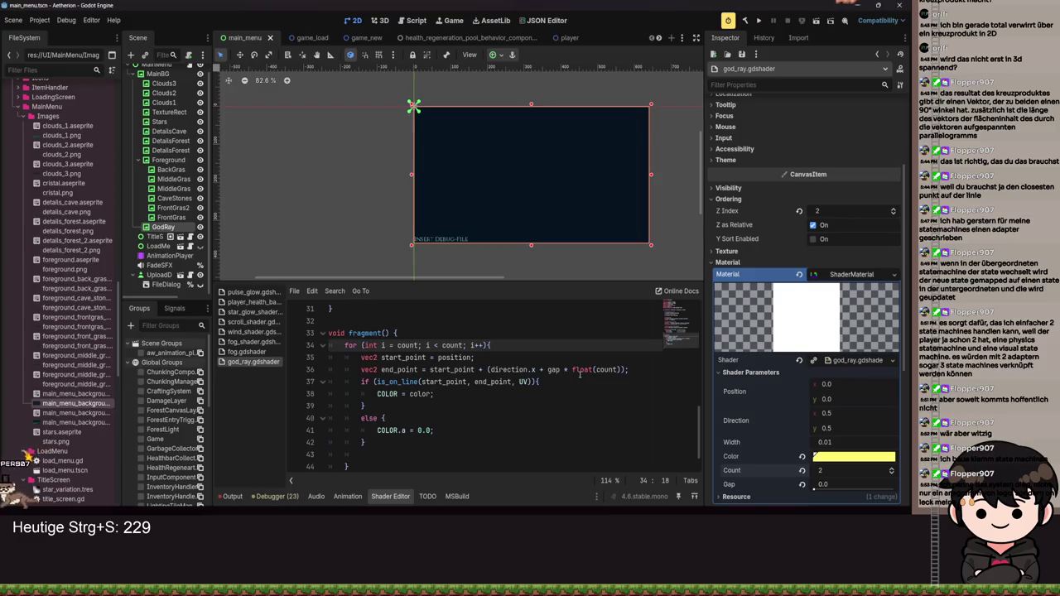
Step: Nudge Position x to 0.06 and adjust Width, then reset Color and Width to defaults
scroll(478, 171, up, 3)
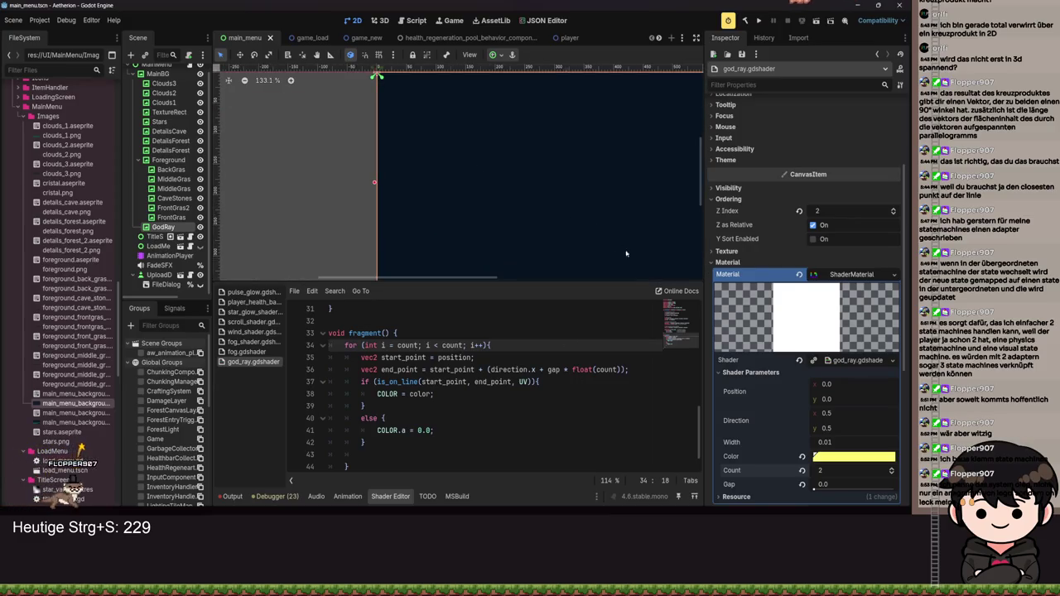
scroll(537, 237, right, 1)
drag(827, 384, 833, 384)
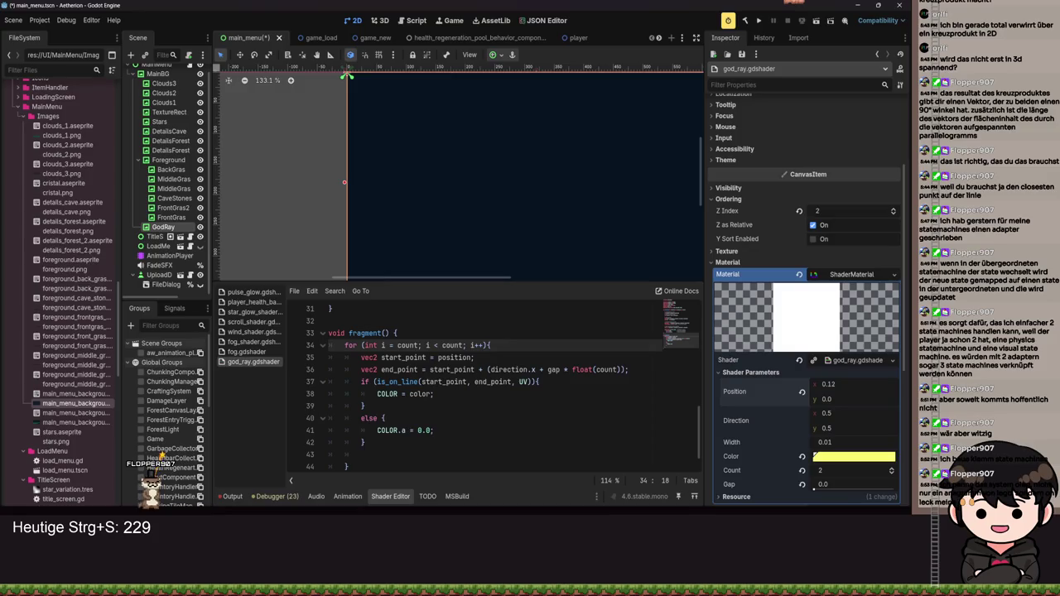
drag(842, 449, 850, 449)
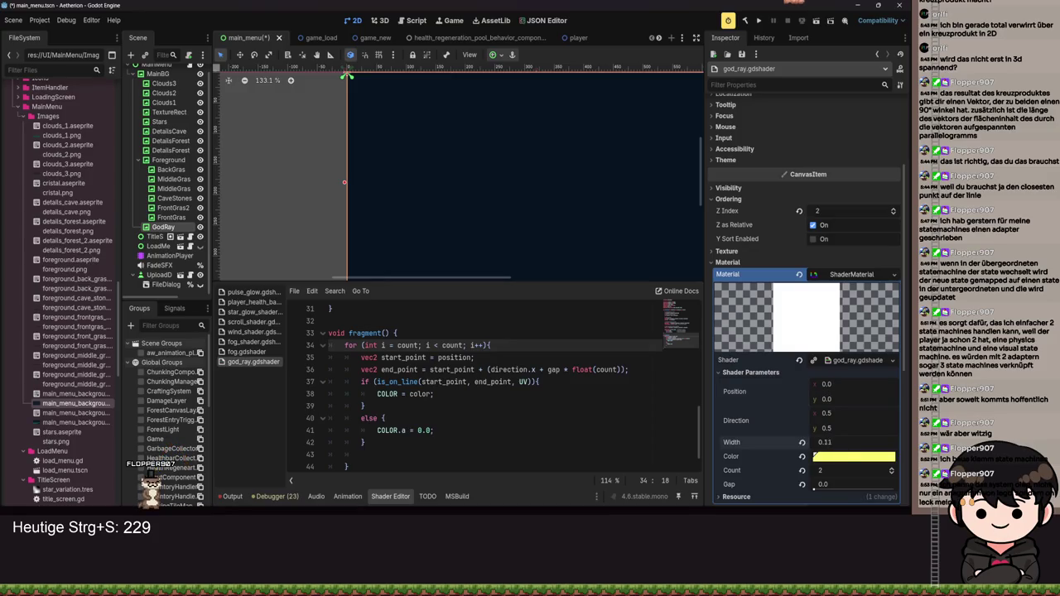
click(801, 456)
click(802, 443)
Step: Undo the Color reset to restore yellow and save the scene
key(ctrl+z)
key(ctrl+z)
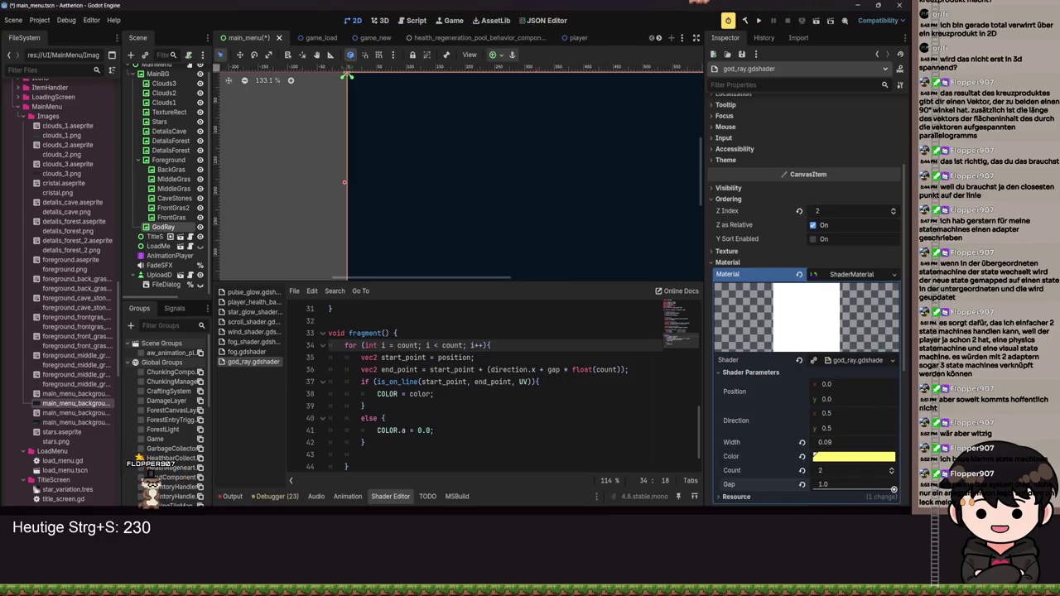
key(ctrl+s)
scroll(459, 352, up, 2)
scroll(447, 215, down, 2)
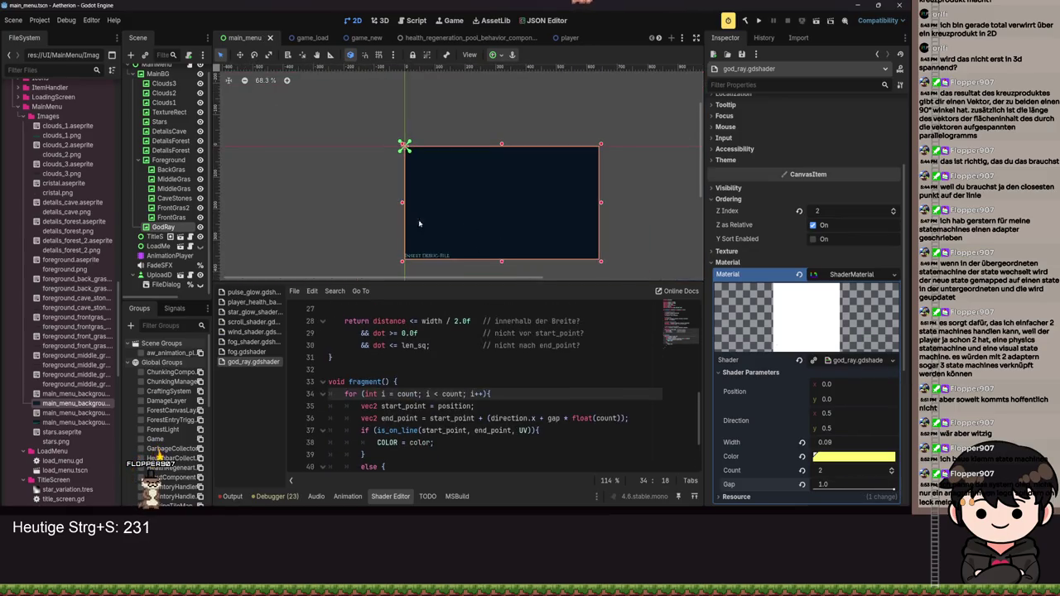
scroll(412, 170, up, 1)
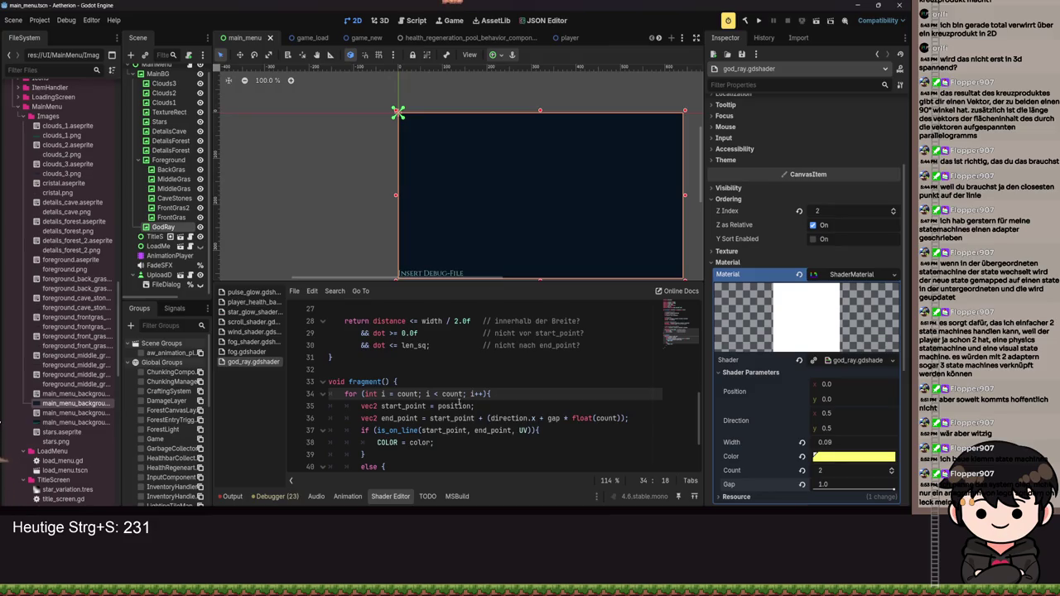
Step: Start line 34's loop at 0 and thin the ray Width to 0.015, saving the scene
double_click(405, 394)
text(0)
key(ctrl+s)
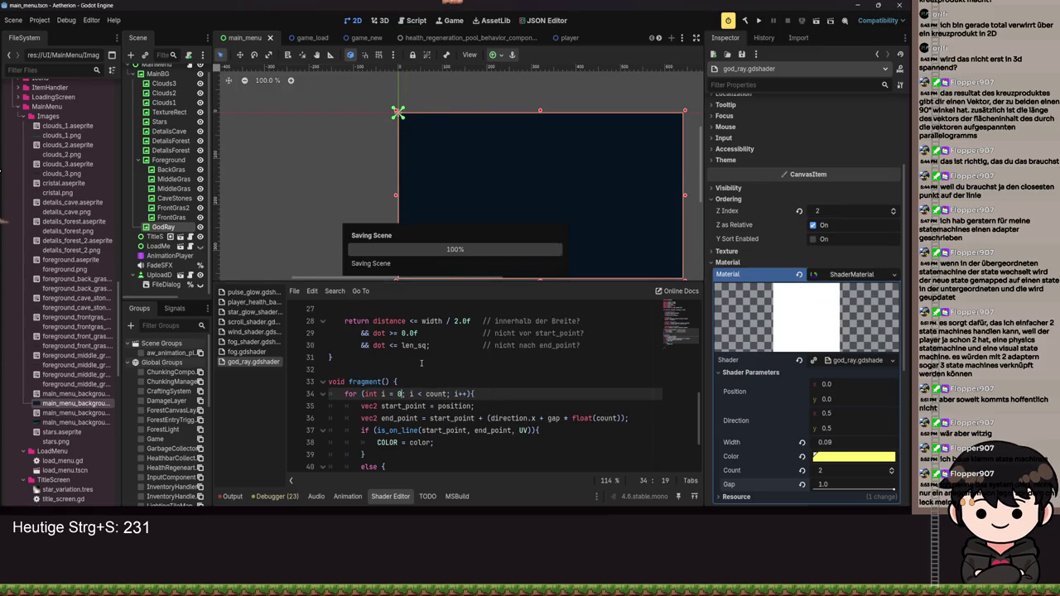
scroll(583, 273, down, 2)
mouse_move(828, 451)
mouse_down()
mouse_move(786, 451)
mouse_move(863, 470)
mouse_up()
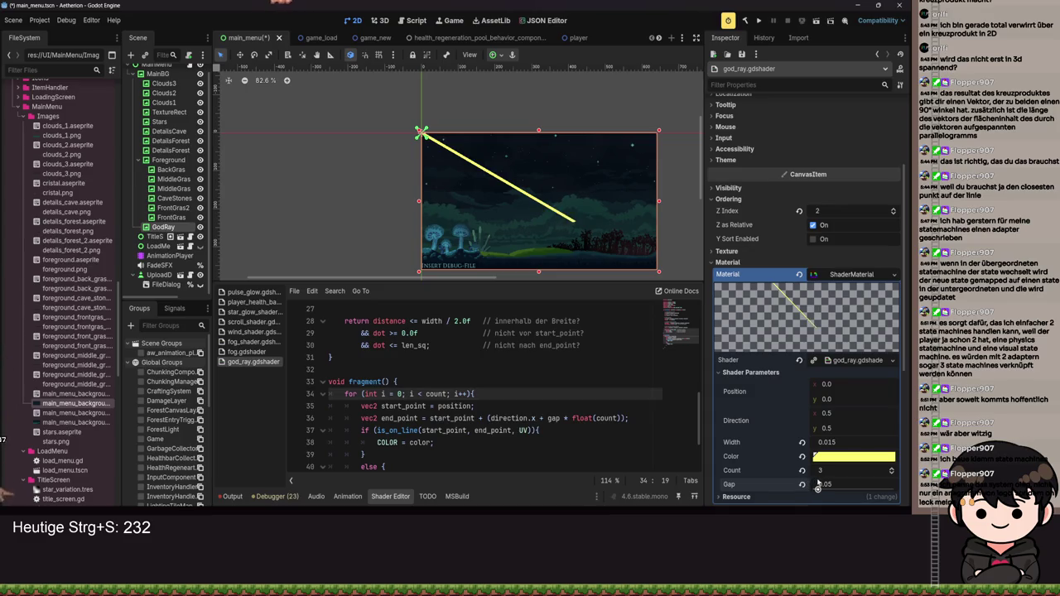
key(ctrl+s)
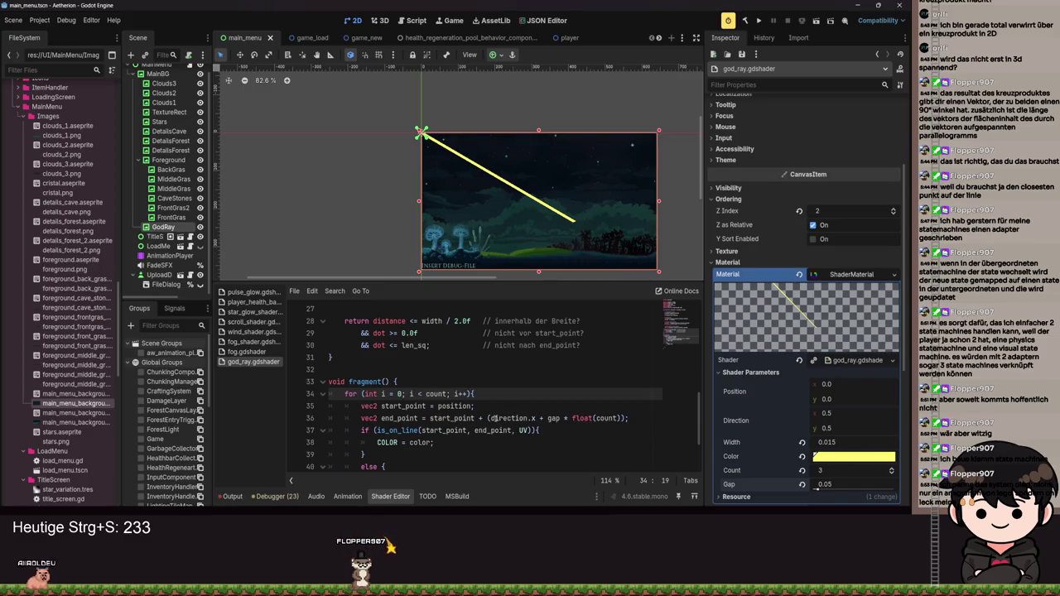
Step: Wrap direction in vec2() on line 36, drop .x and the float(count) multiplier, and save
click(489, 419)
text(vec2()
click(581, 418)
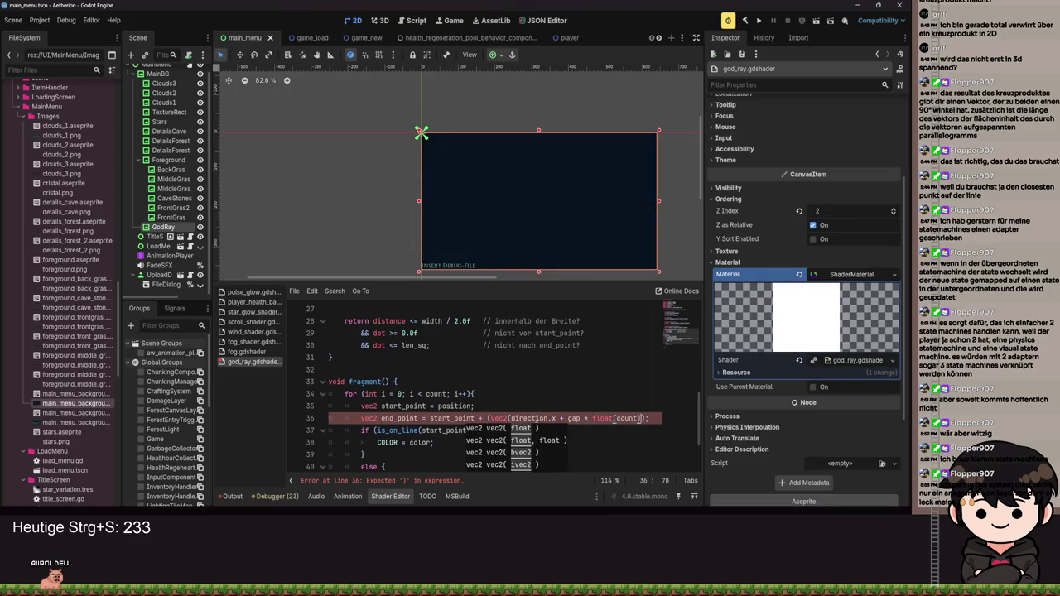
key(Right)
text())
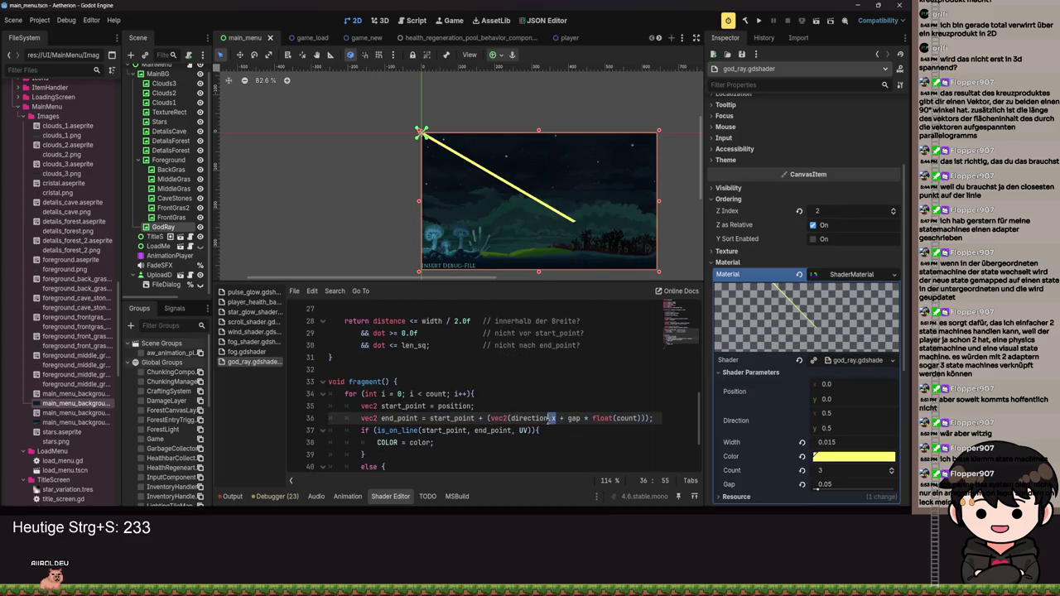
key(BackSpace)
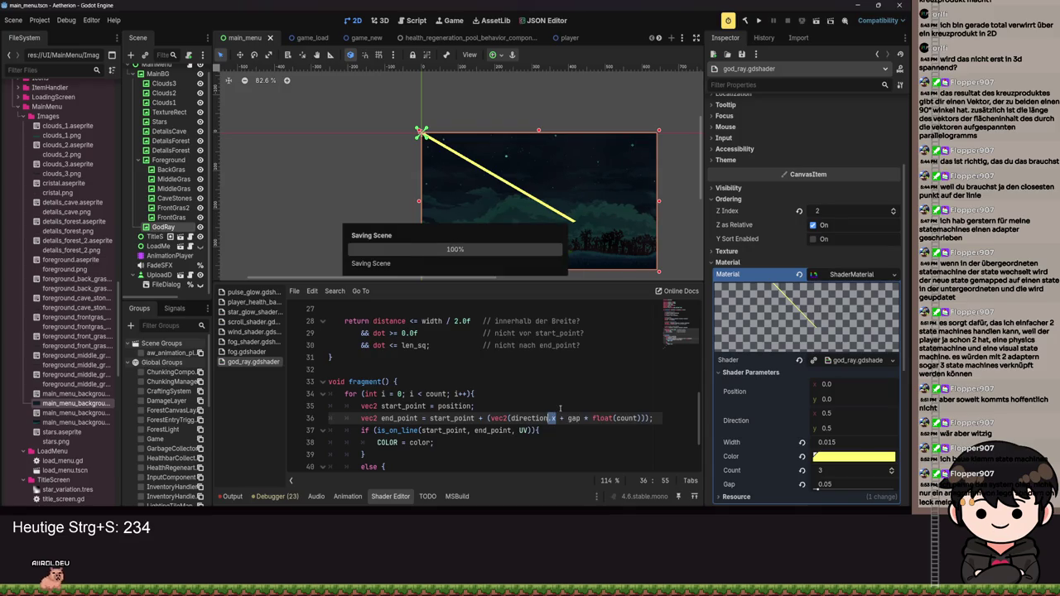
click(638, 418)
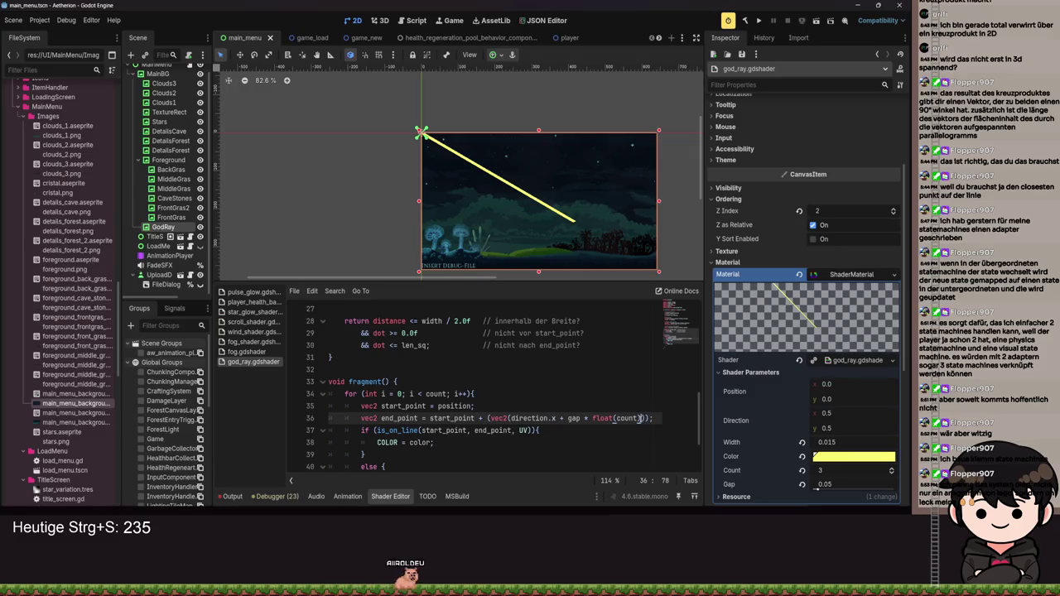
key(BackSpace)
key(BackSpace)
key(BackSpace)
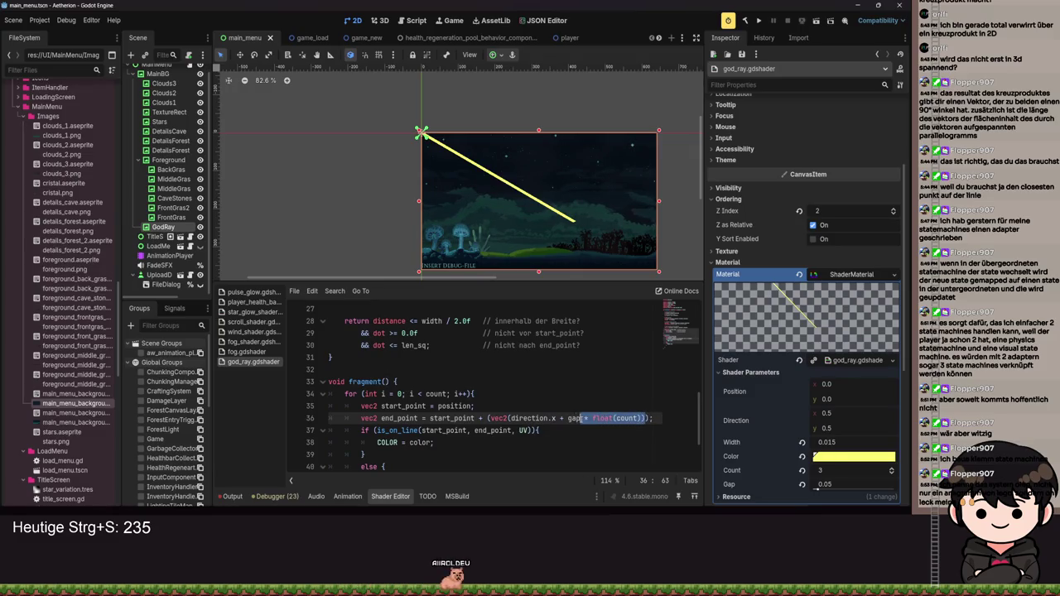
key(BackSpace)
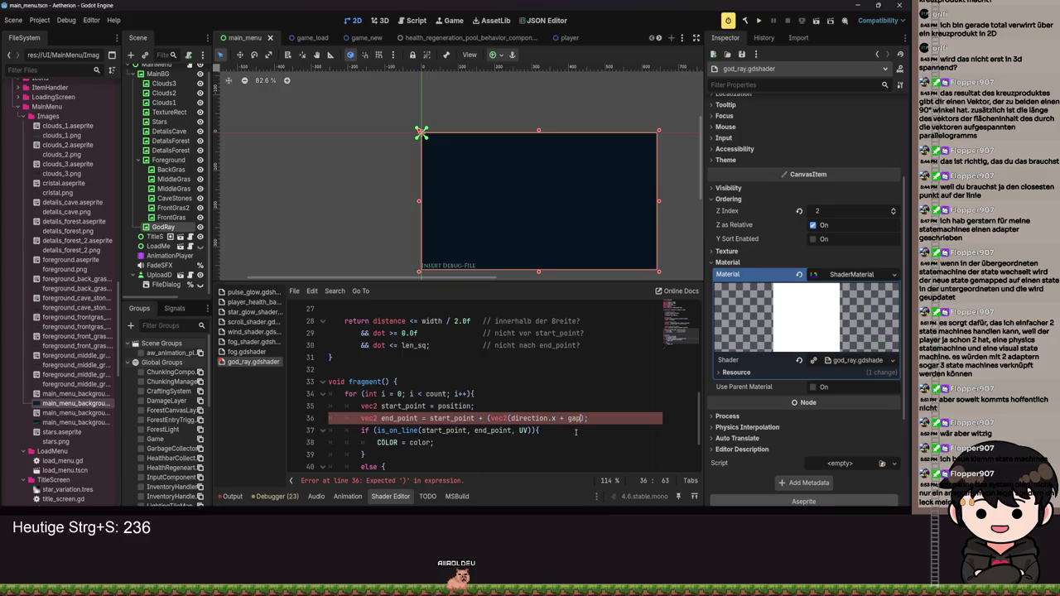
text())
key(ctrl+s)
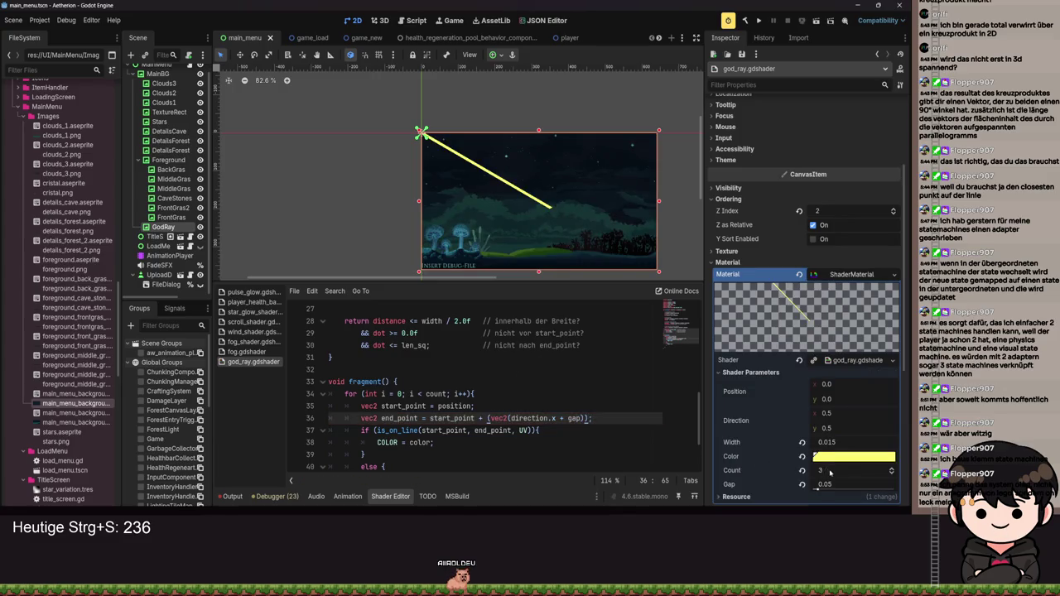
Step: Raise Gap to 0.12, change line 36 to (direction + vec2(gap)), save, and set Count to 15
mouse_move(817, 488)
mouse_down()
mouse_move(830, 488)
mouse_move(691, 466)
mouse_up()
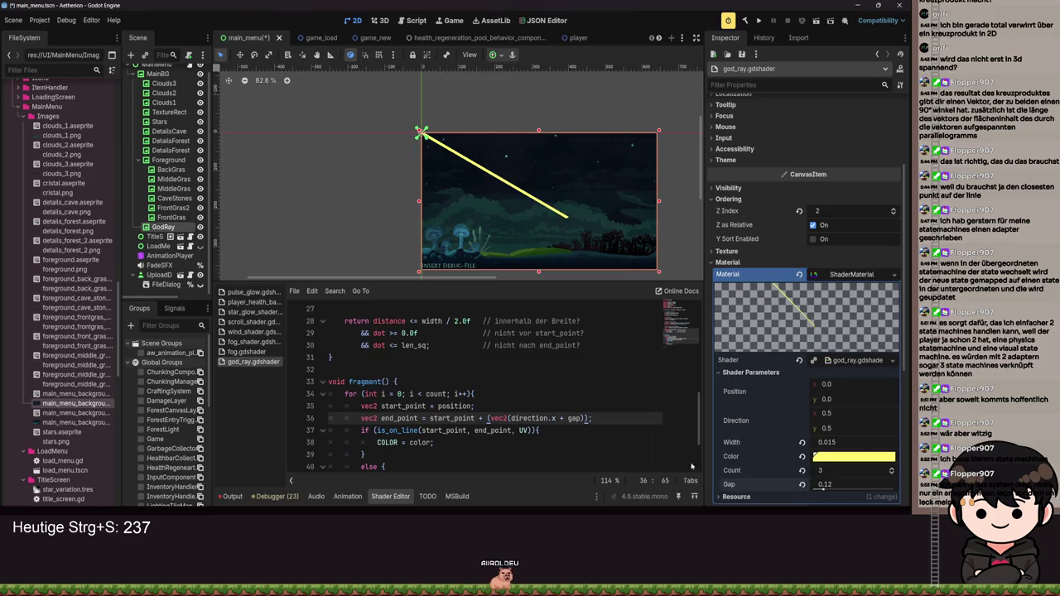
click(553, 419)
key(BackSpace)
key(BackSpace)
click(559, 420)
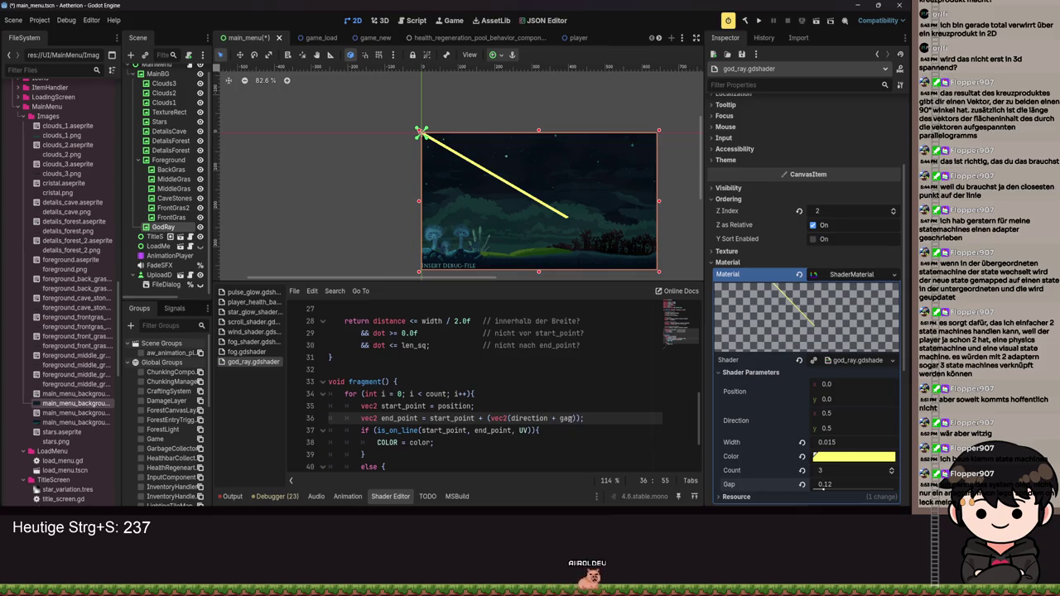
text(vec2()
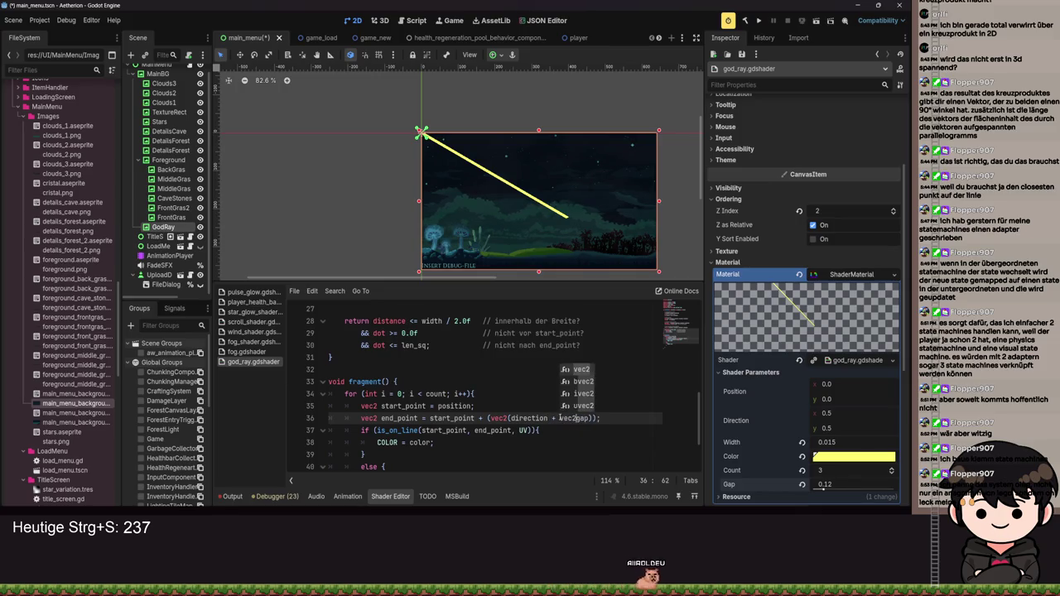
key(Right)
key(Right)
key(Right)
text())
key(ctrl+s)
mouse_move(820, 470)
mouse_down()
mouse_move(795, 471)
mouse_move(841, 470)
mouse_up()
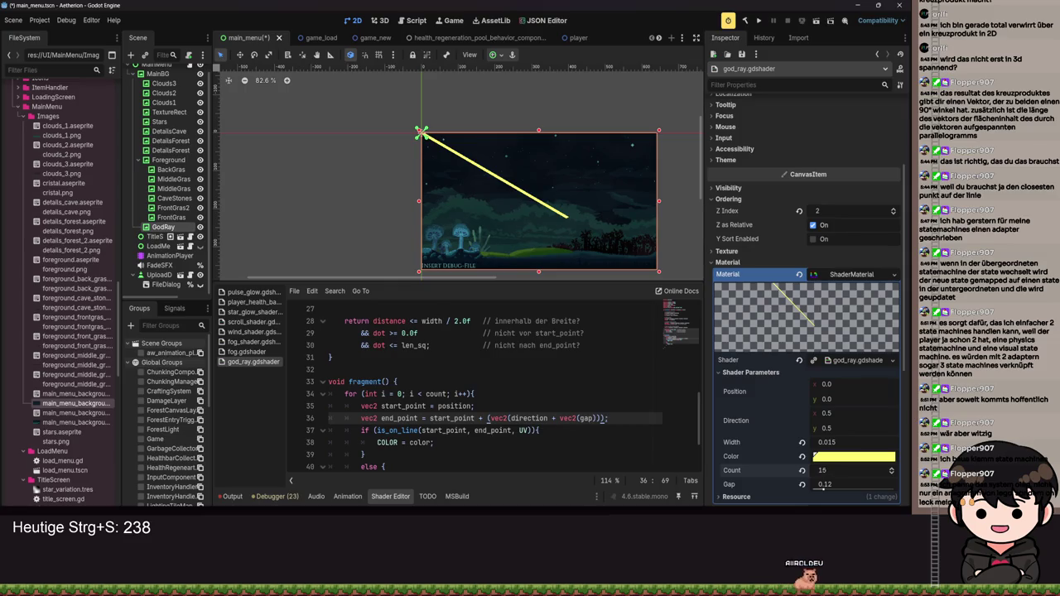
Step: Add hint_range(0, 100, 1) to the count uniform on line 7, remove the stray comma, and save
scroll(497, 381, up, 9)
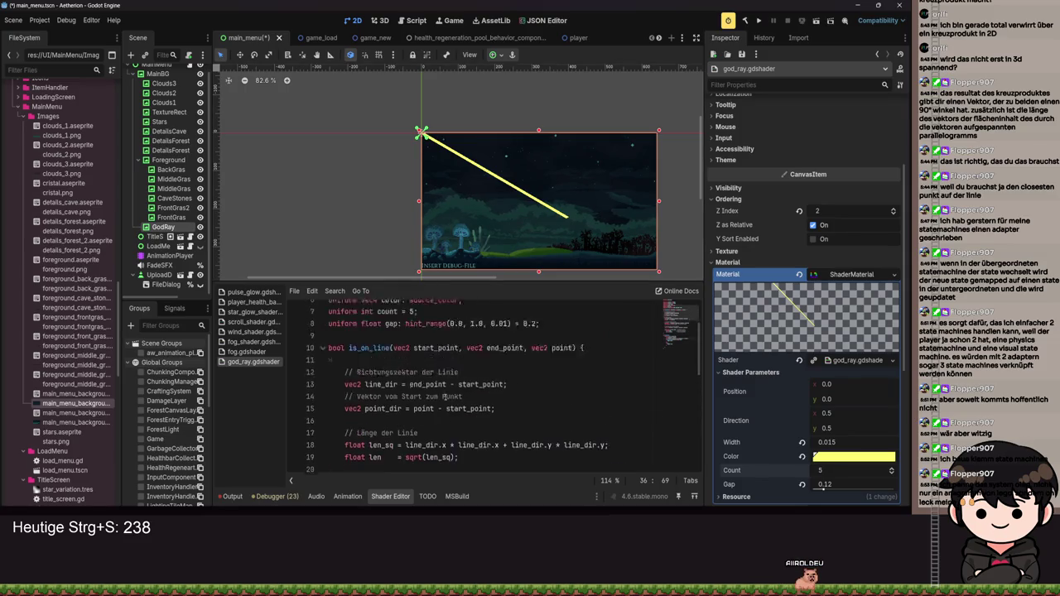
click(399, 382)
text(: h)
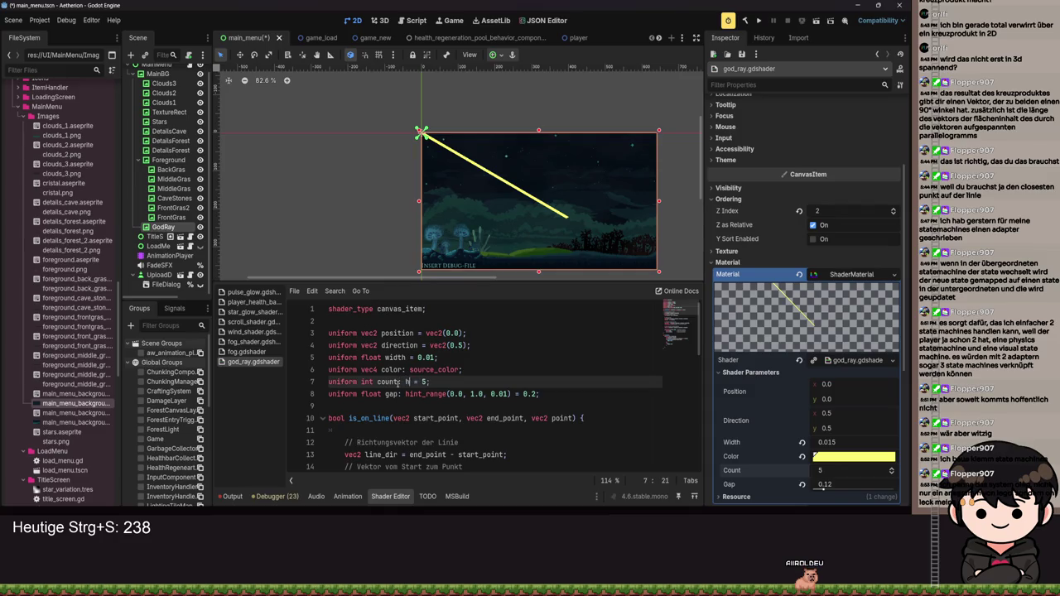
text(int_range(0, 100, 1))
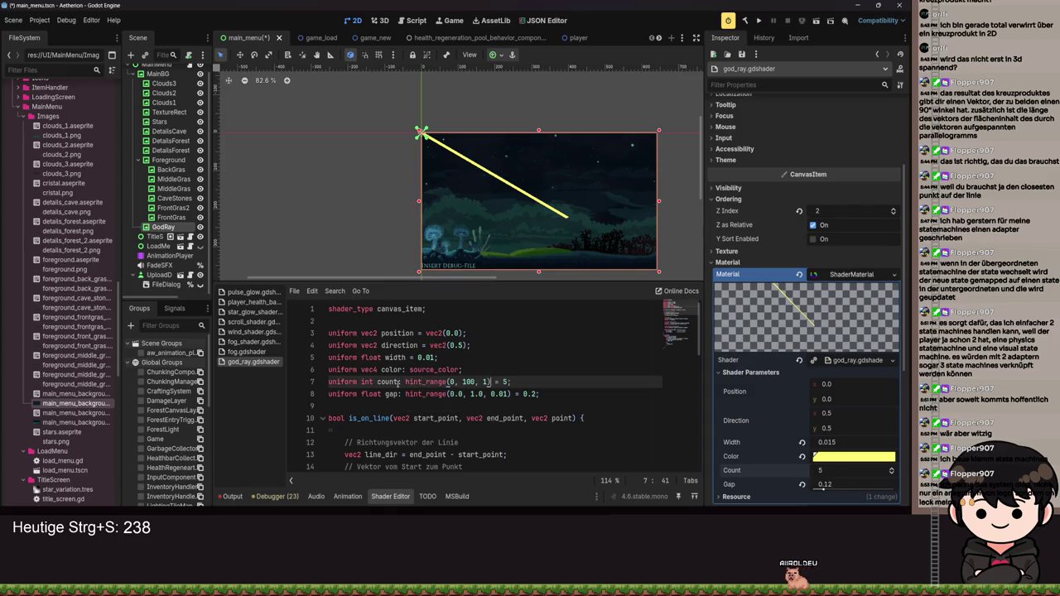
key(ctrl+s)
key(ctrl+s)
text(,)
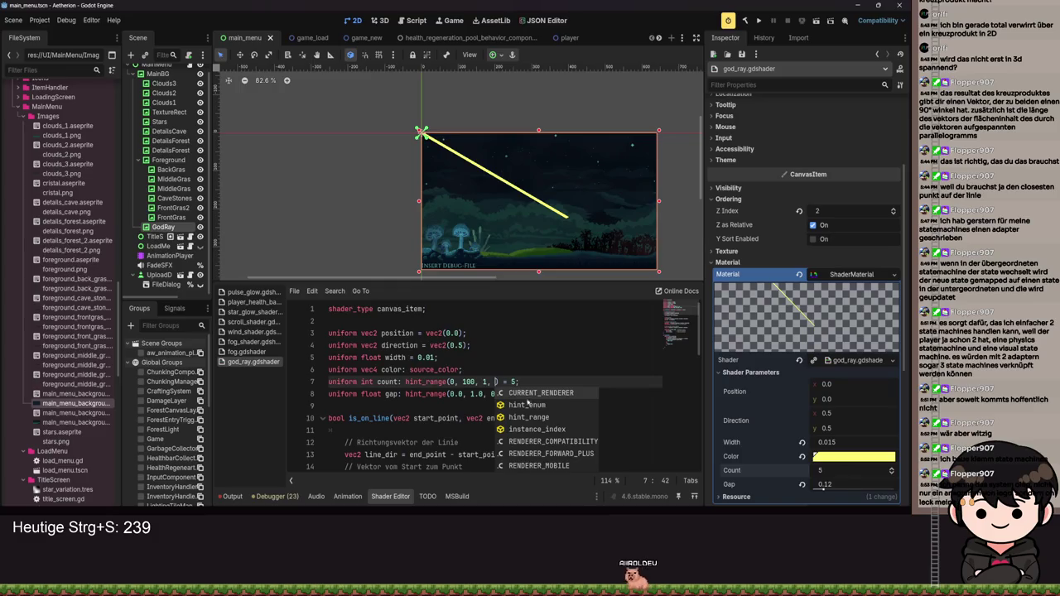
key(BackSpace)
key(BackSpace)
key(ctrl+s)
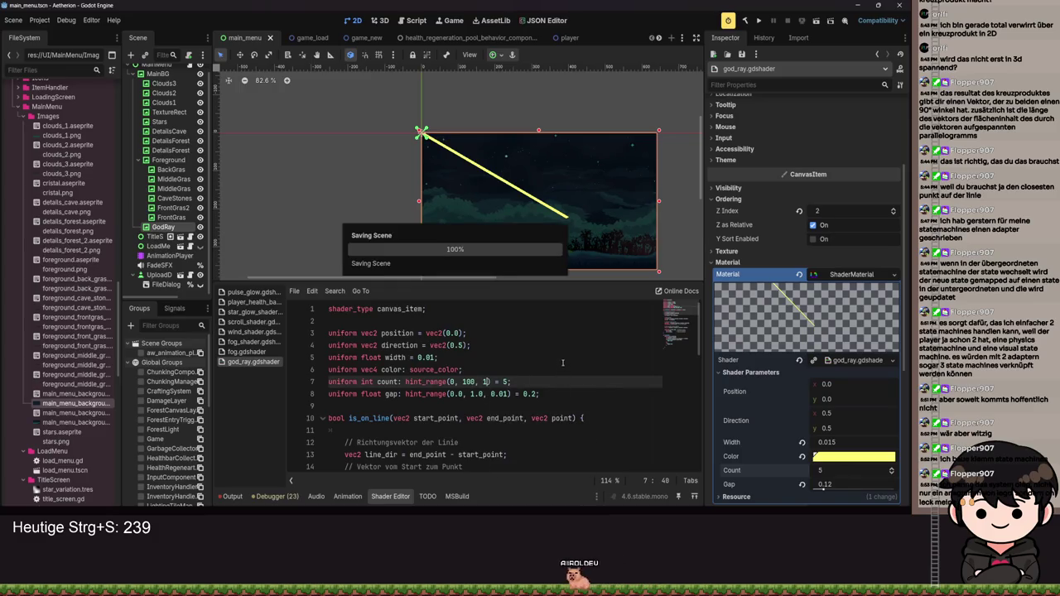
Step: Reposition the canvas view, enter 20 as the Count value, and save the scene
scroll(537, 241, down, 2)
scroll(497, 381, down, 2)
drag(541, 206, 504, 120)
key(ctrl+s)
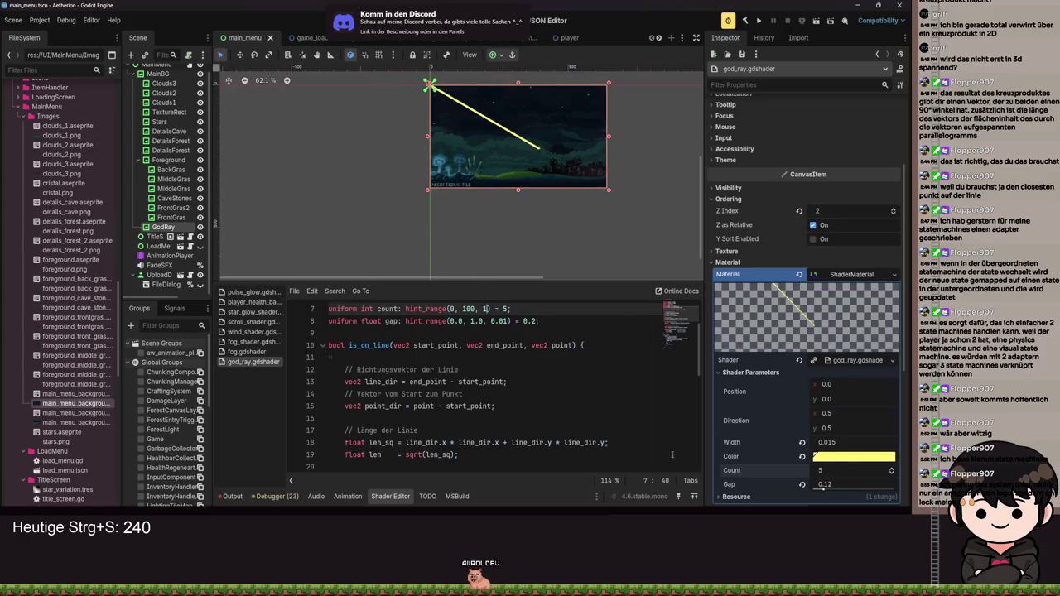
text(20)
key(Return)
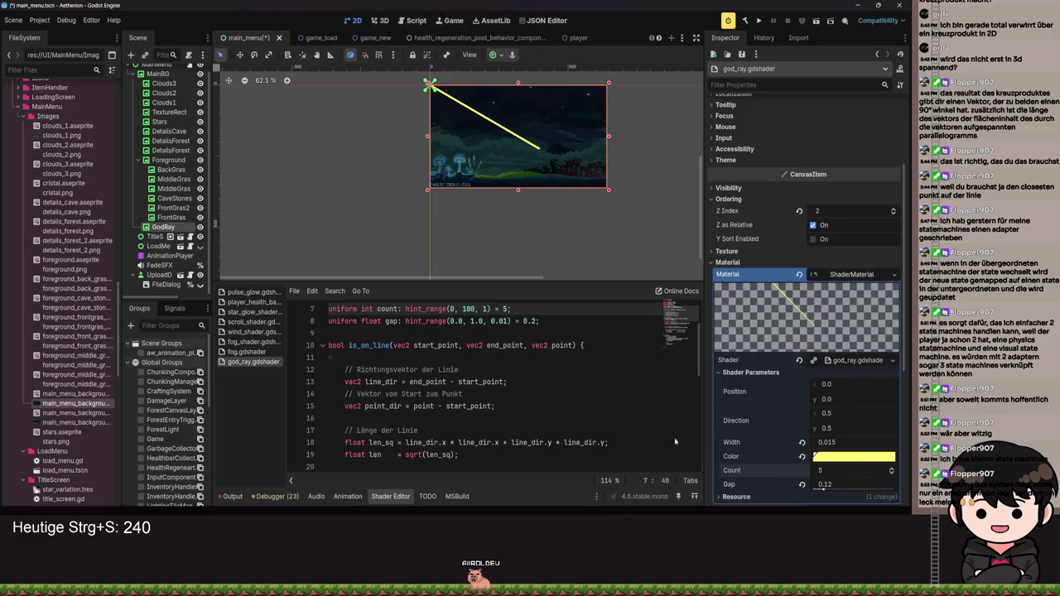
key(ctrl+s)
scroll(545, 408, down, 9)
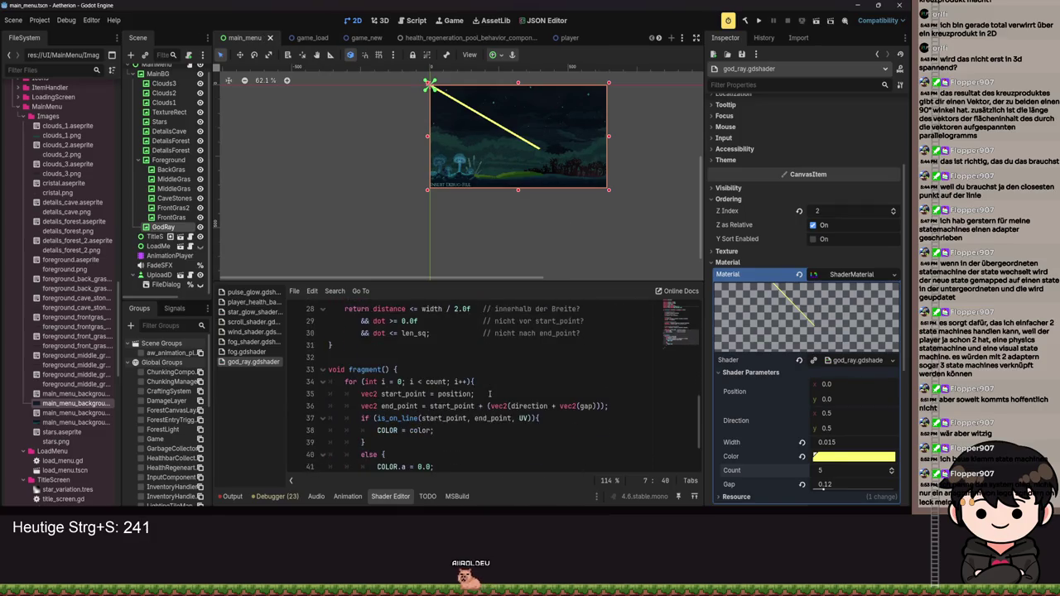
scroll(482, 381, up, 2)
scroll(503, 99, up, 5)
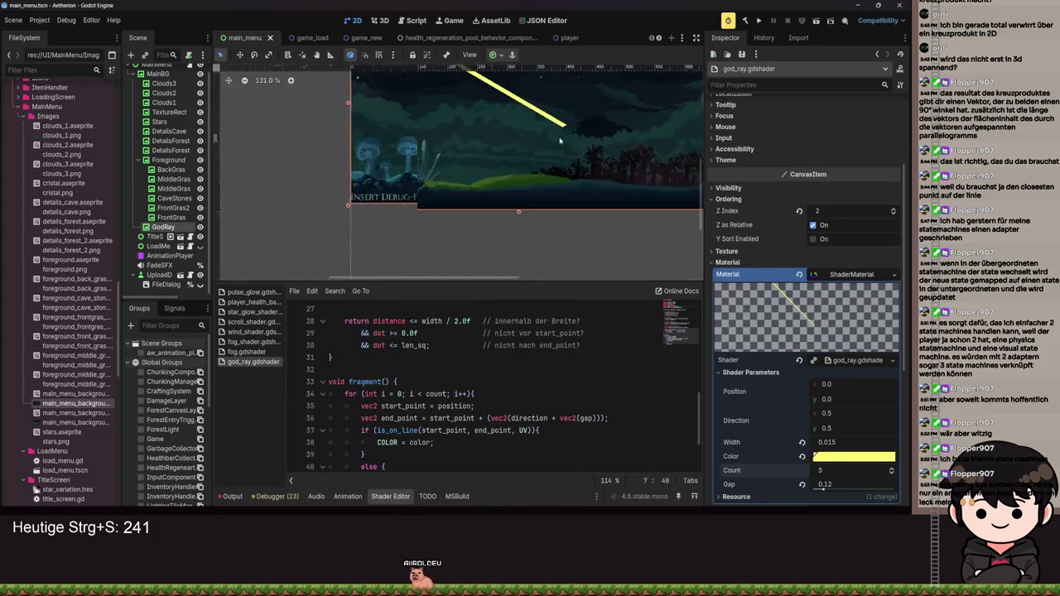
Step: Strip the vec2 wrappers on line 36 so it uses direction.y plus gap, then save
drag(563, 236, 531, 203)
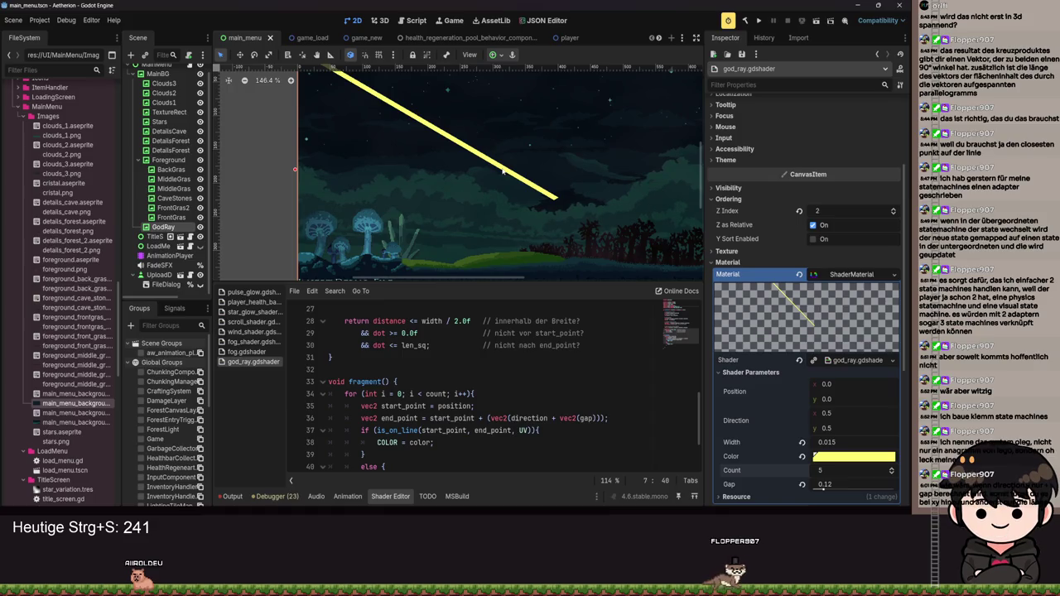
click(507, 418)
key(BackSpace)
key(BackSpace)
key(BackSpace)
key(Delete)
click(577, 418)
key(BackSpace)
text())
click(557, 418)
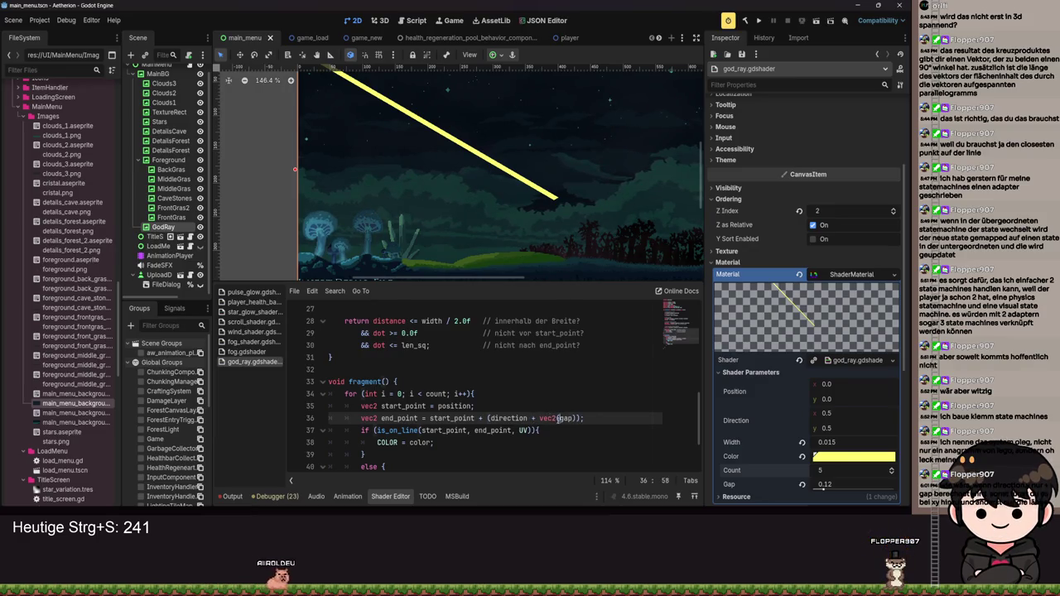
key(BackSpace)
key(BackSpace)
key(BackSpace)
key(Right)
key(Right)
key(Right)
key(Delete)
click(534, 418)
text(.y)
key(ctrl+s)
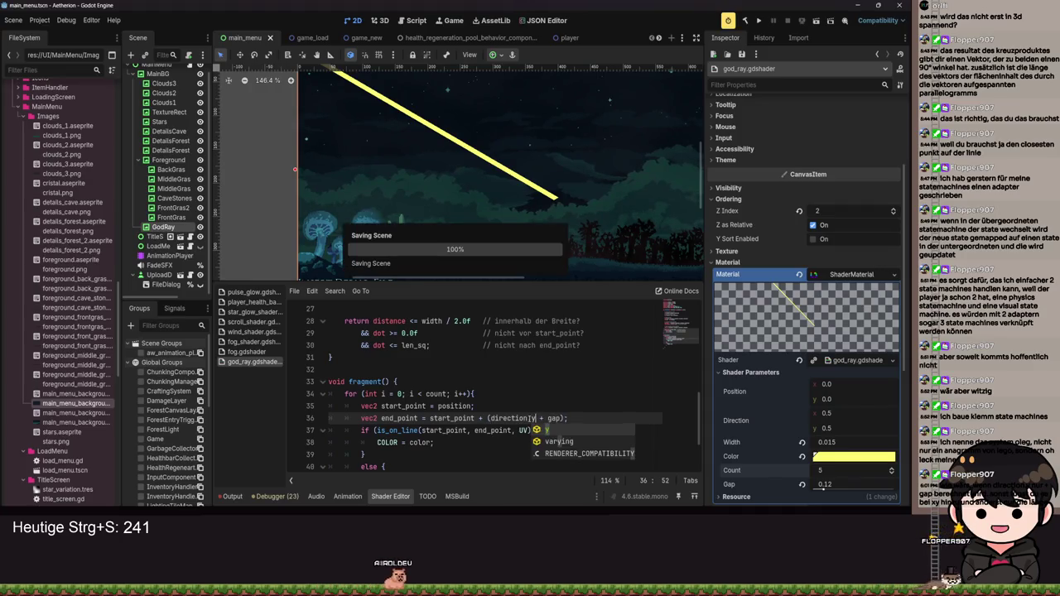
Step: Lower Gap, change line 36 to (direction + vec2(0, gap)), save, and drag Gap to 0
click(578, 381)
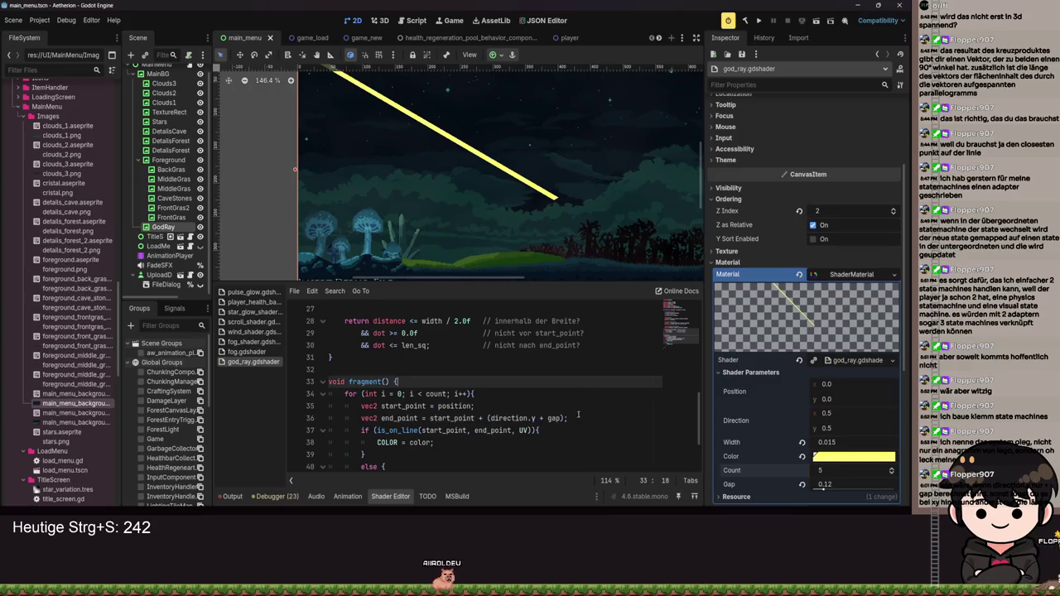
click(829, 491)
drag(831, 494, 823, 494)
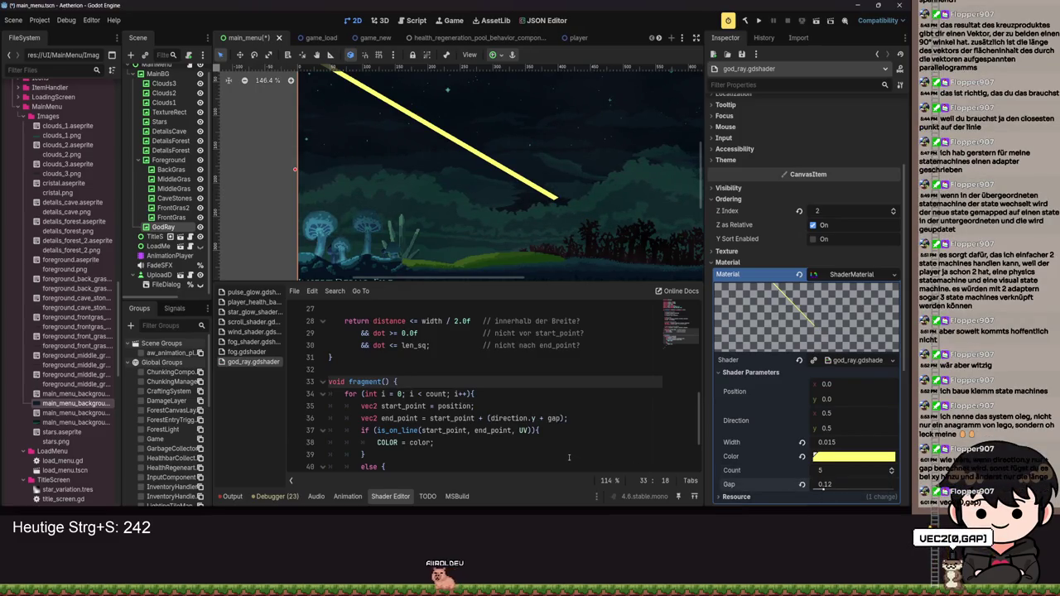
click(534, 418)
key(BackSpace)
key(BackSpace)
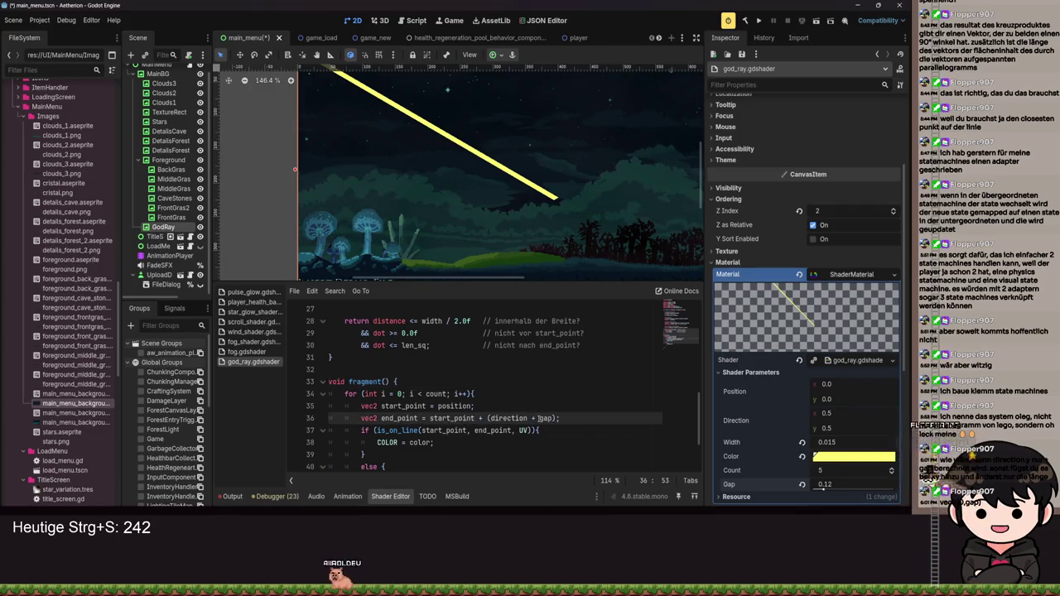
text(vec2()
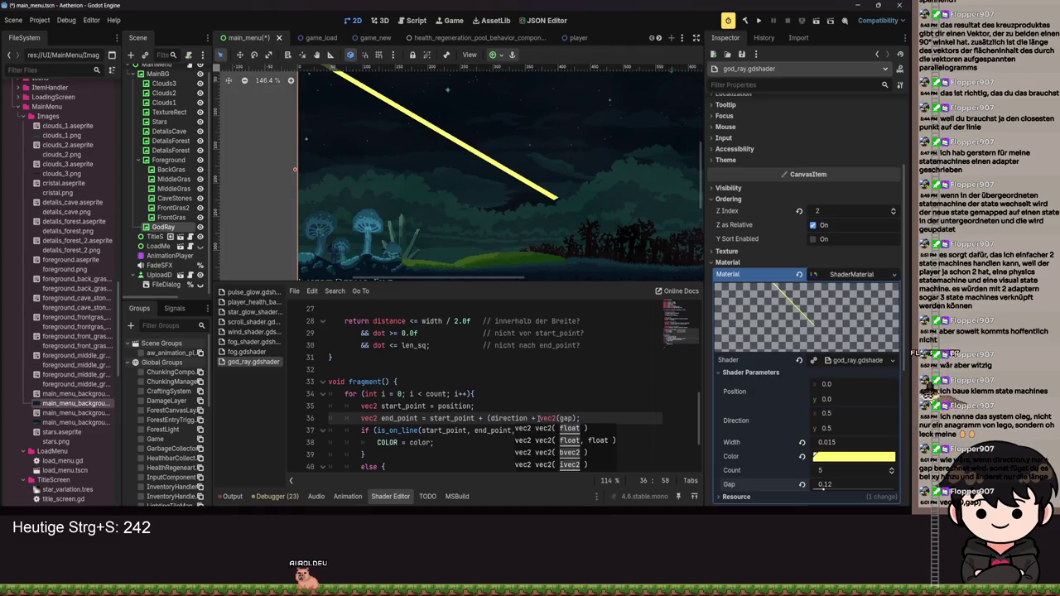
text(0,)
key(Right)
key(Right)
key(Right)
text())
key(ctrl+s)
drag(830, 485, 813, 489)
scroll(540, 342, down, 2)
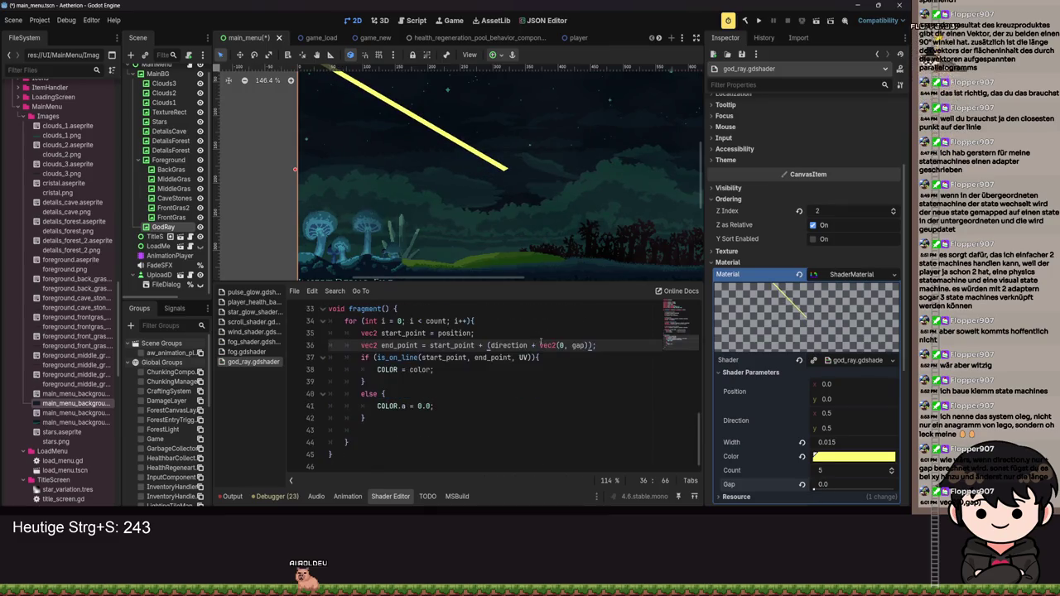
Step: Multiply gap by the (i - count) index term inside vec2 on line 36, saving along the way
scroll(496, 265, down, 3)
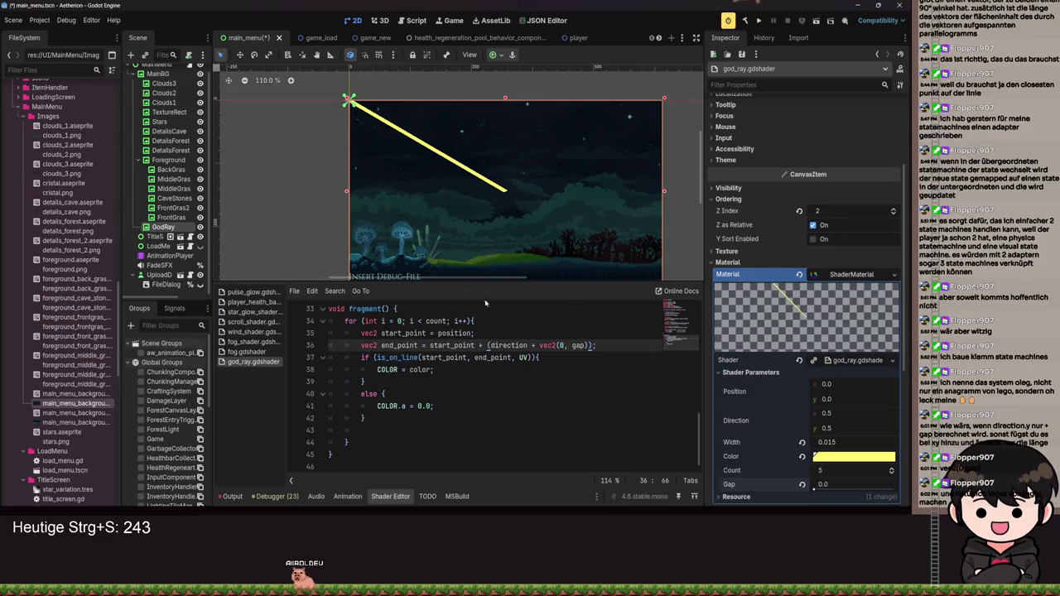
scroll(579, 381, up, 2)
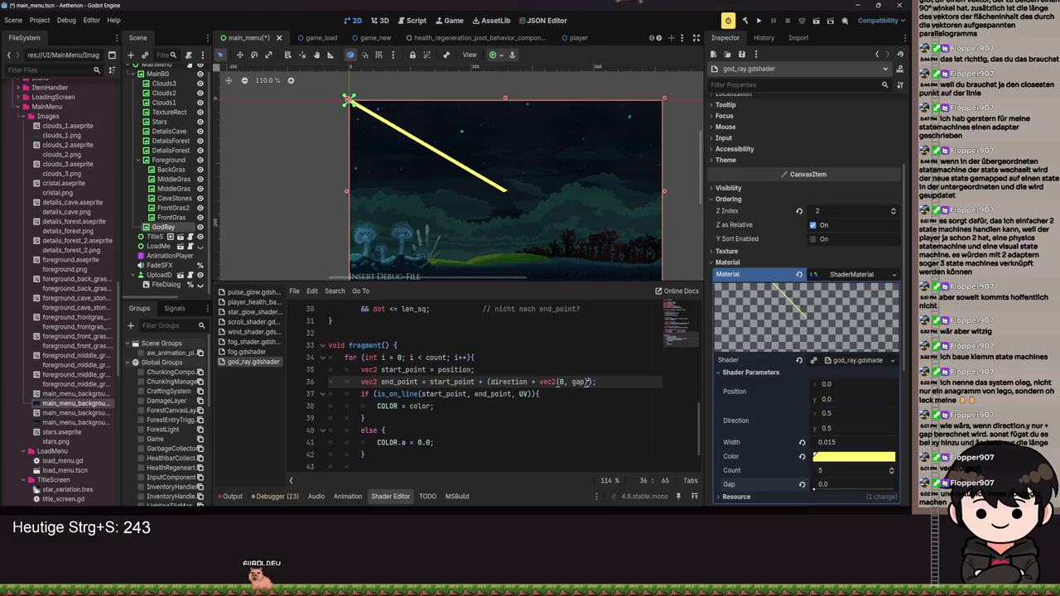
text(* )
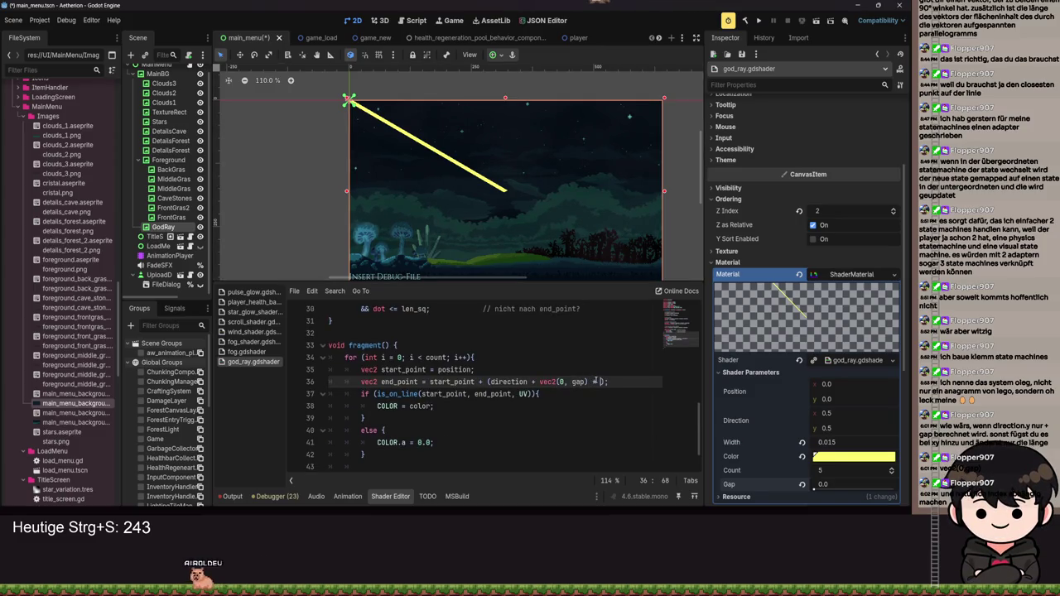
text(con)
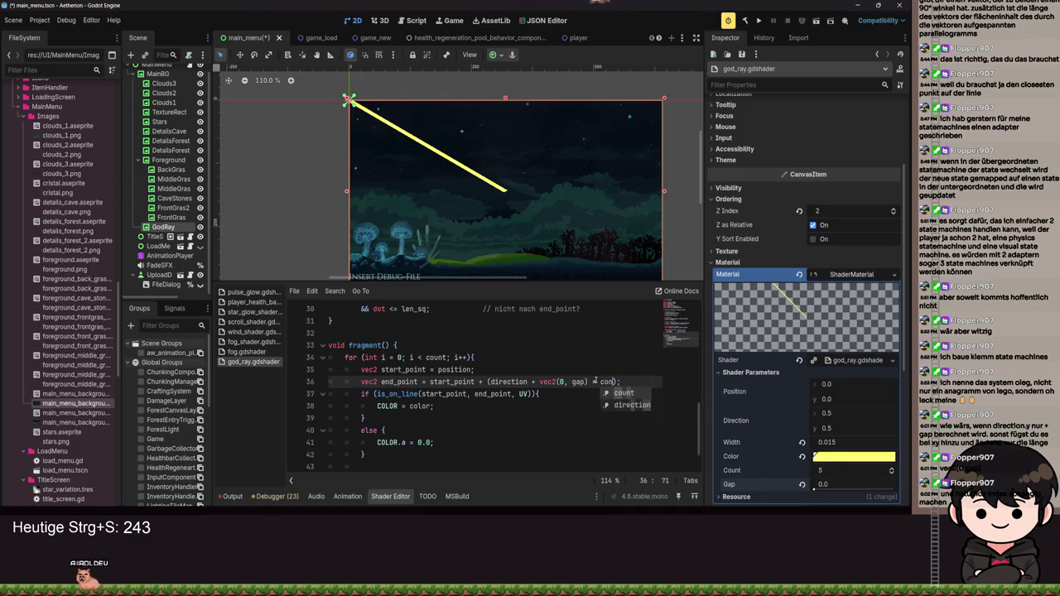
key(BackSpace)
key(BackSpace)
key(BackSpace)
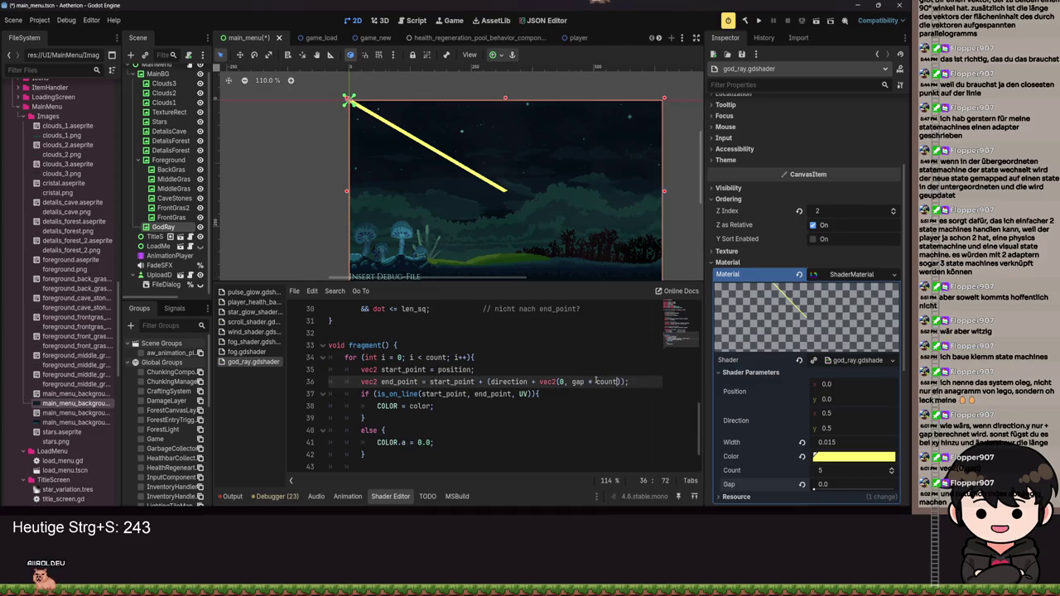
key(ctrl+s)
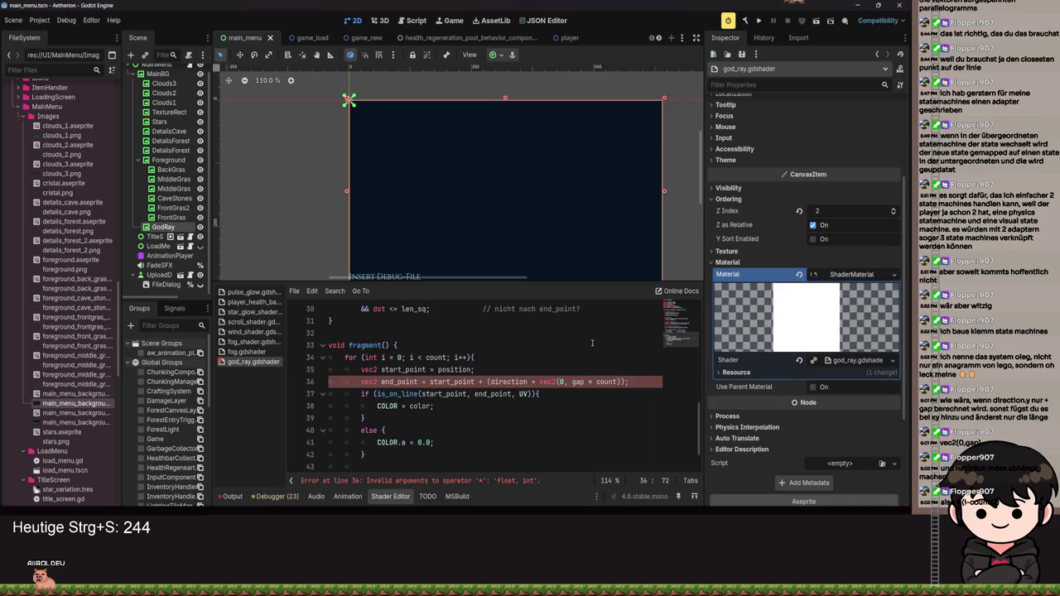
click(595, 385)
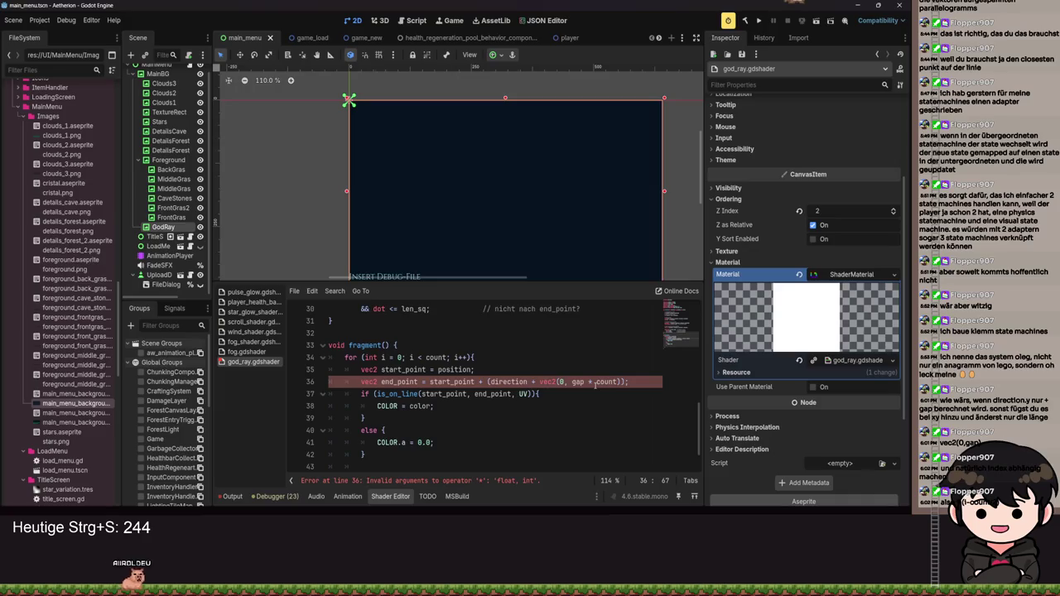
text(i *)
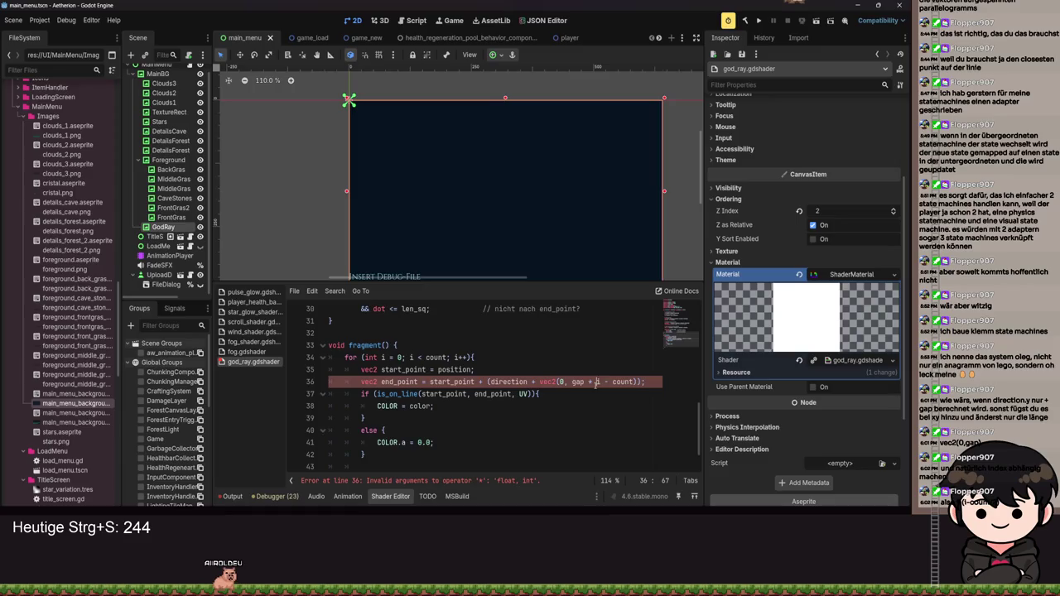
key(shift+Right)
key(shift+Right)
key(shift+Right)
text(()
Step: Cast the index term with float() and divide it by 2.0, then save to recompile
click(572, 381)
text(flo)
key(BackSpace)
key(BackSpace)
key(BackSpace)
click(595, 382)
text(oat)
key(End)
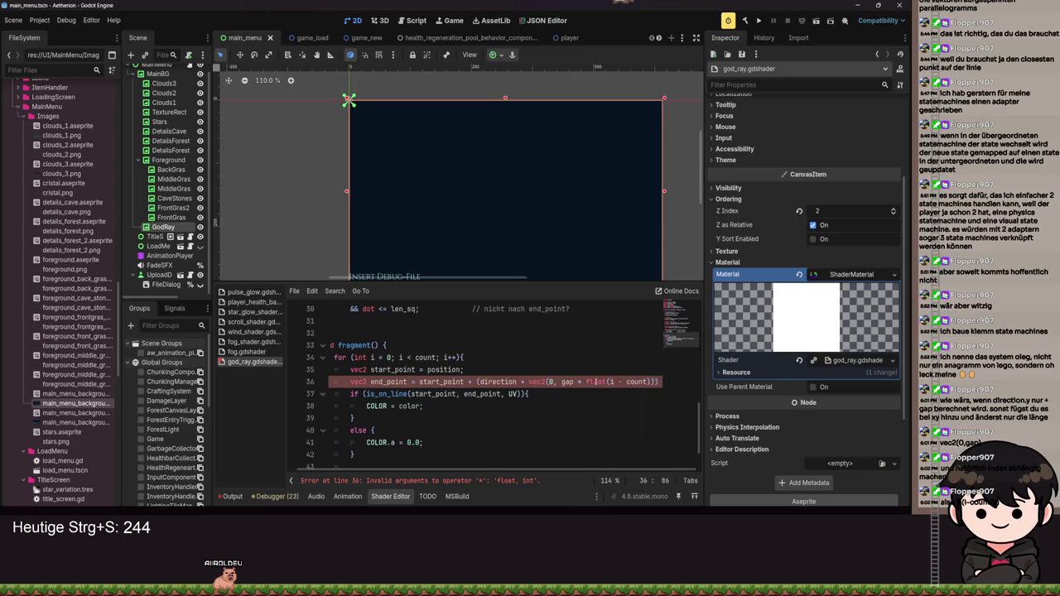
key(ctrl+Right)
text(/ 2)
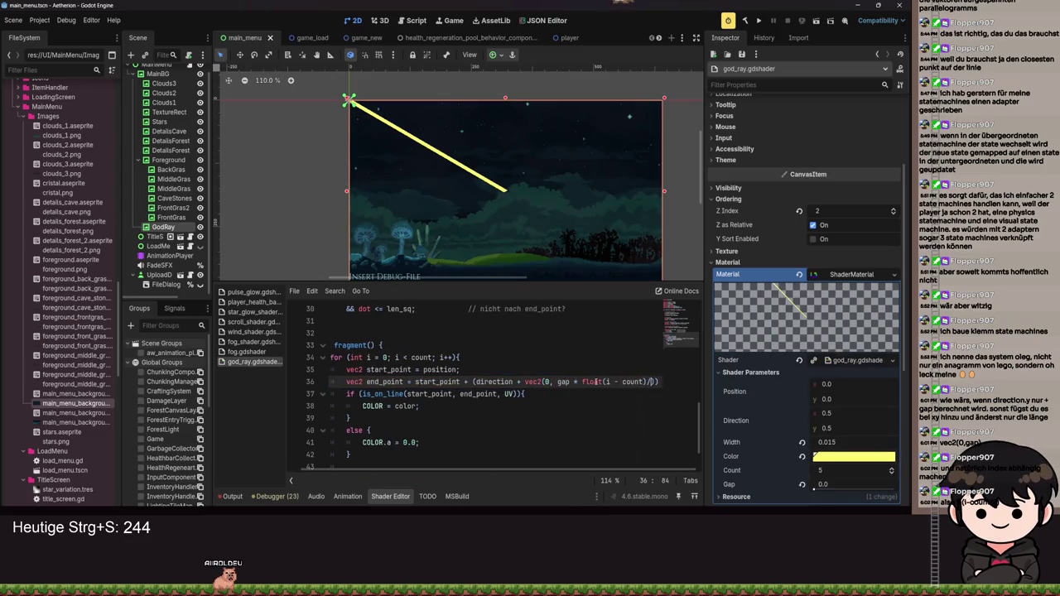
key(ctrl+s)
text(.0)
key(ctrl+s)
key(ctrl+s)
Step: Set Direction x to 0.24 and Gap to 0.44, then begin a new line after start_point
mouse_move(827, 474)
mouse_down()
mouse_move(852, 474)
mouse_move(832, 491)
mouse_move(875, 499)
mouse_move(797, 493)
mouse_up()
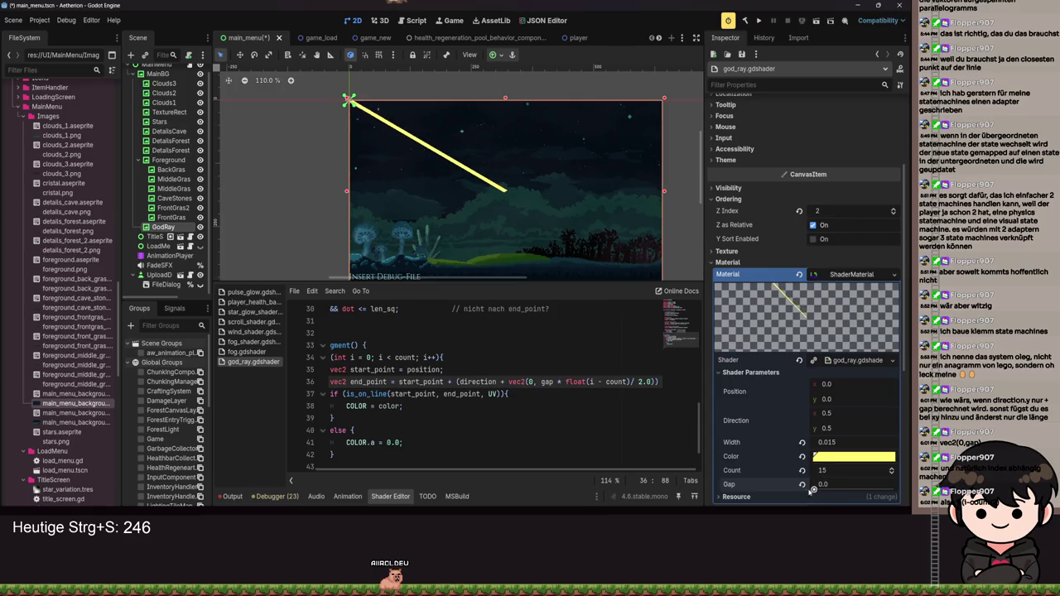
mouse_move(804, 490)
mouse_down()
mouse_move(867, 489)
mouse_move(848, 490)
mouse_up()
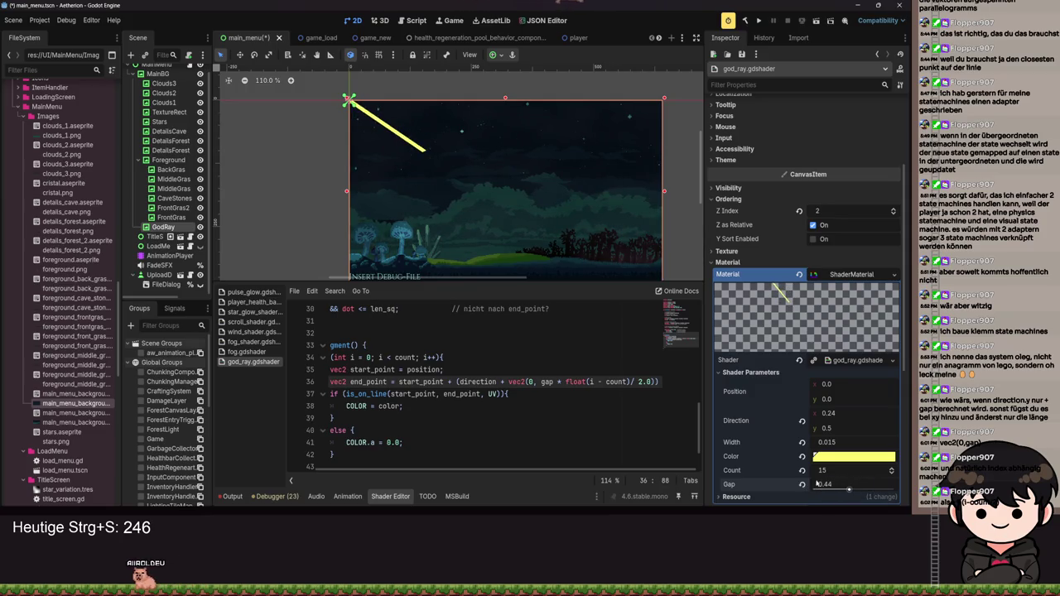
click(456, 370)
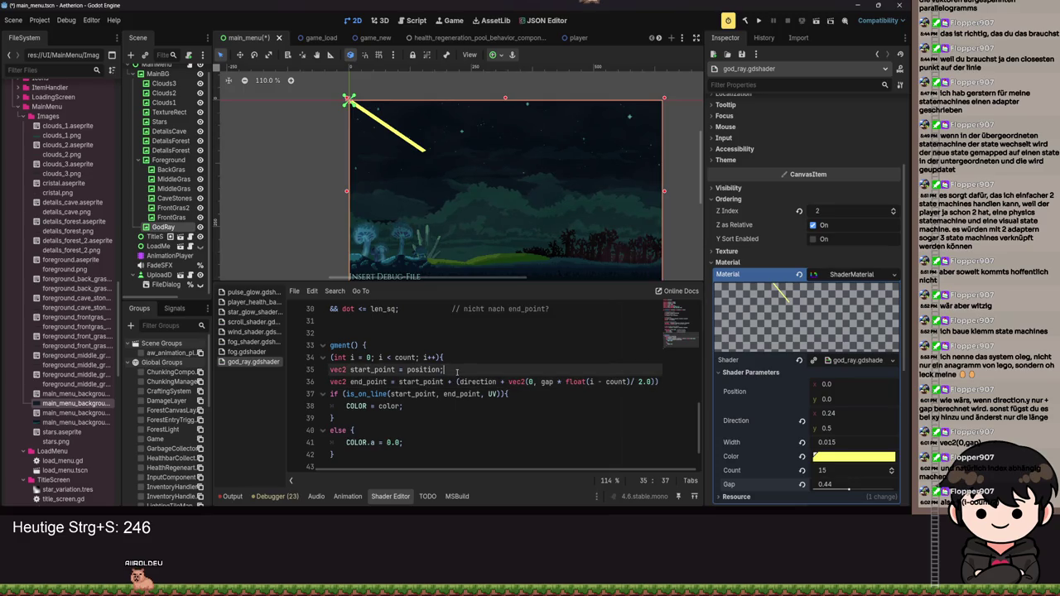
key(Return)
text(var)
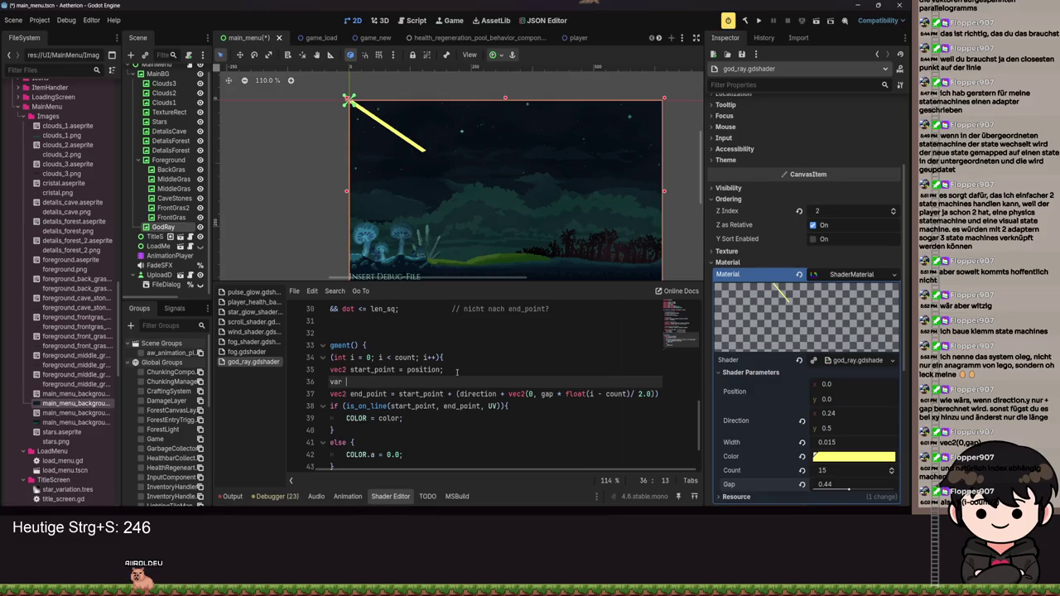
Step: Write 'float idx = float(i - count) / 2.0;' on line 36 and save to recompile
key(BackSpace)
key(BackSpace)
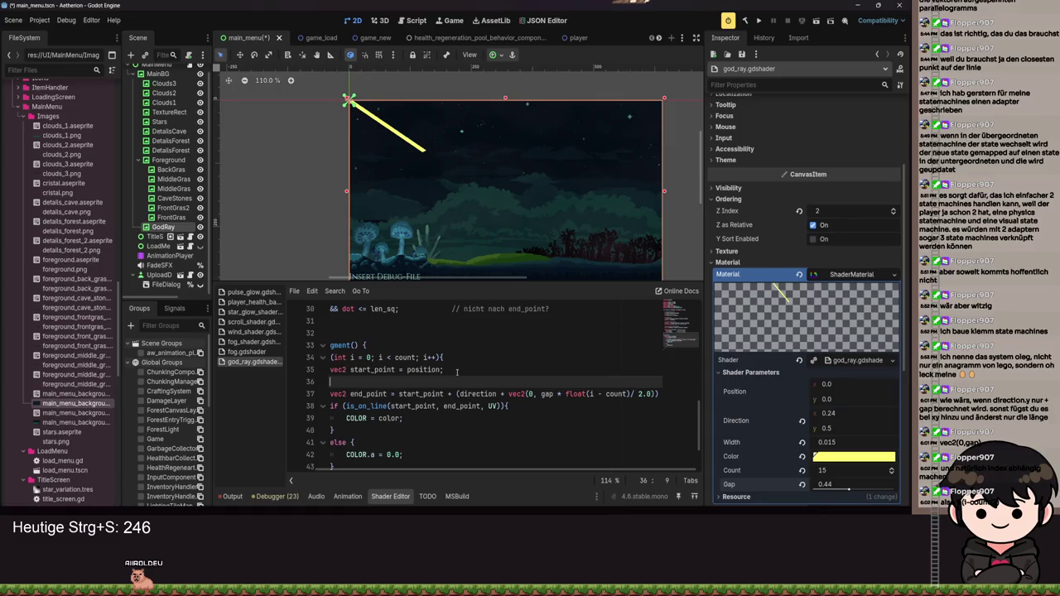
text(float)
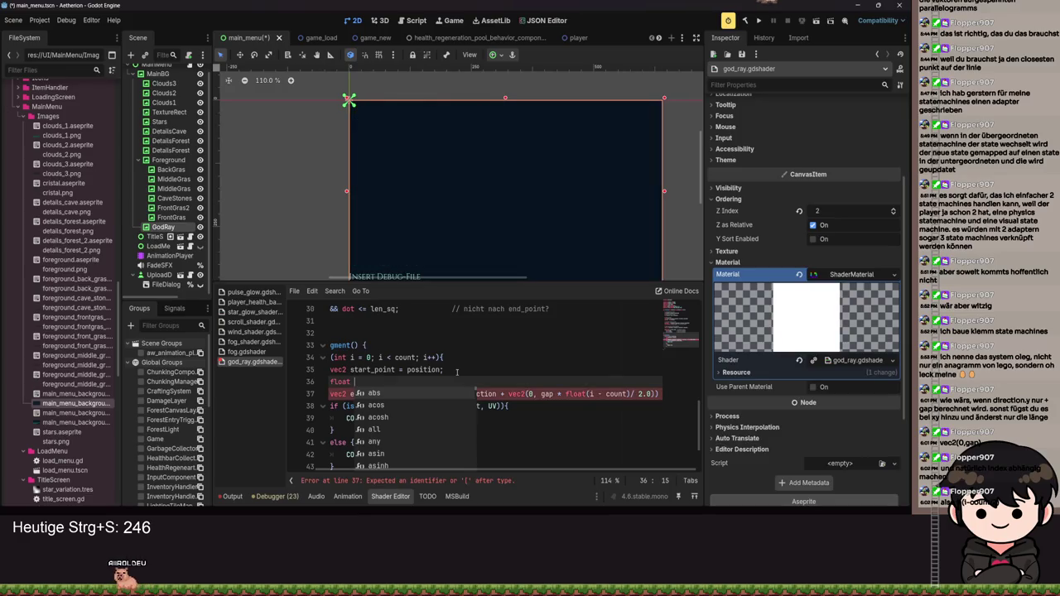
text(calc_gap = )
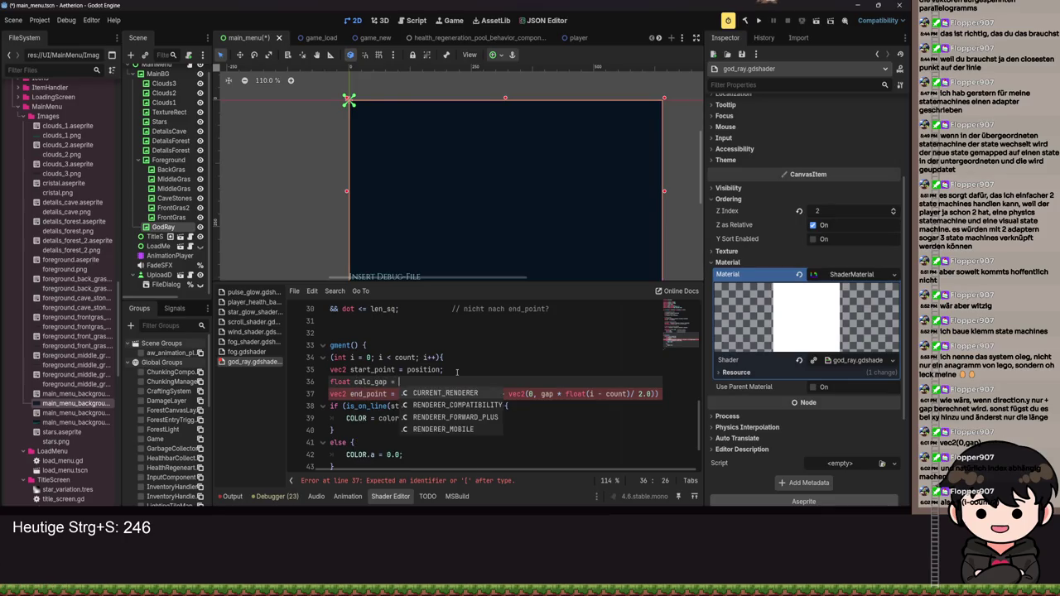
text(gap)
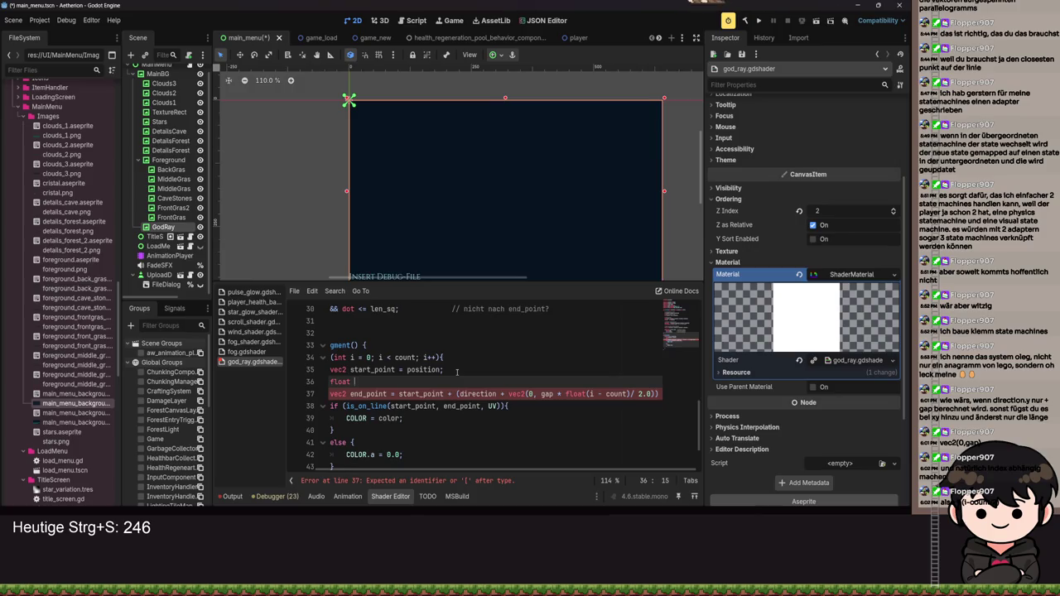
text(dx)
text( = float()
text(i - count) ()
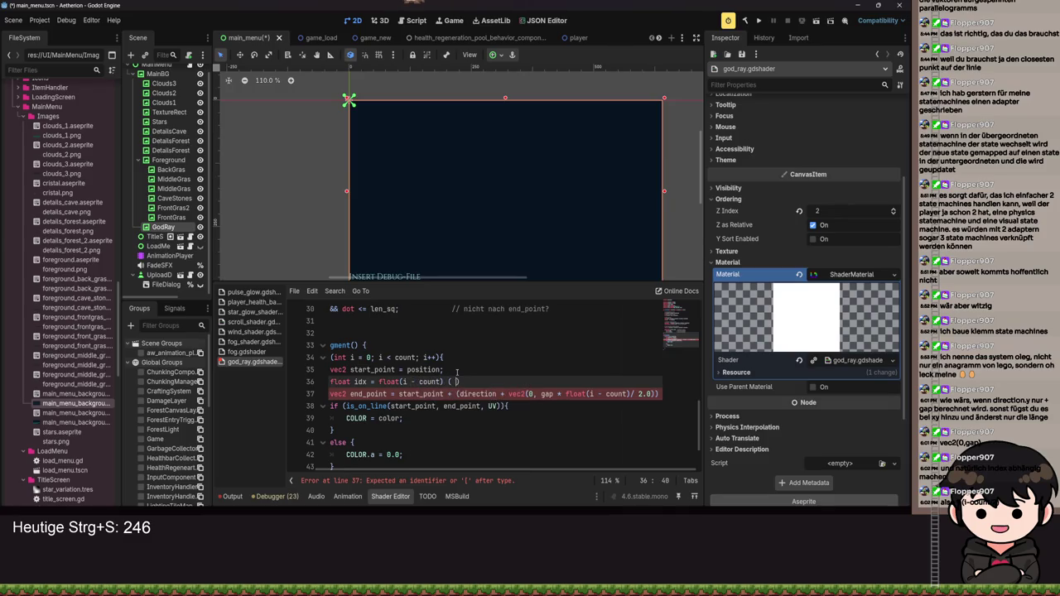
key(BackSpace)
text(;)
key(ctrl+s)
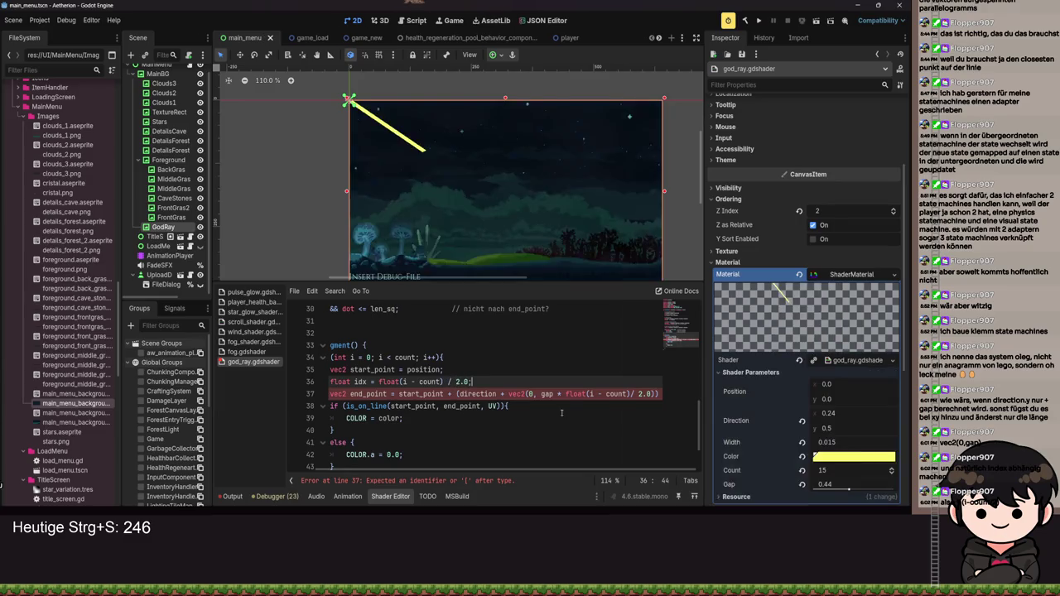
Step: Replace line 37's inline offset expression with idx, save, and lower Gap to 0.38
drag(566, 394, 654, 394)
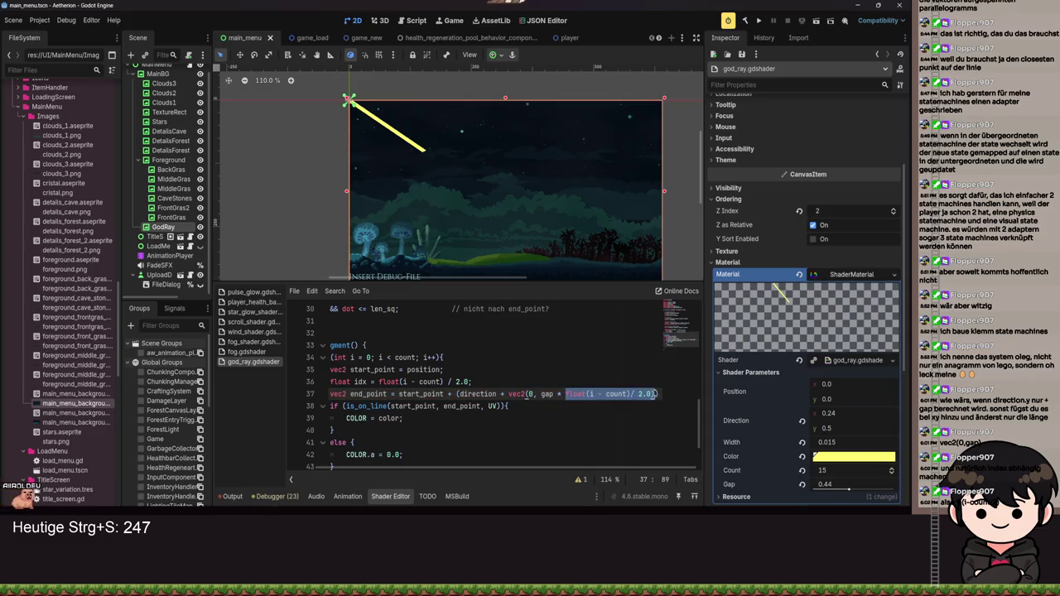
text(idx)
key(ctrl+s)
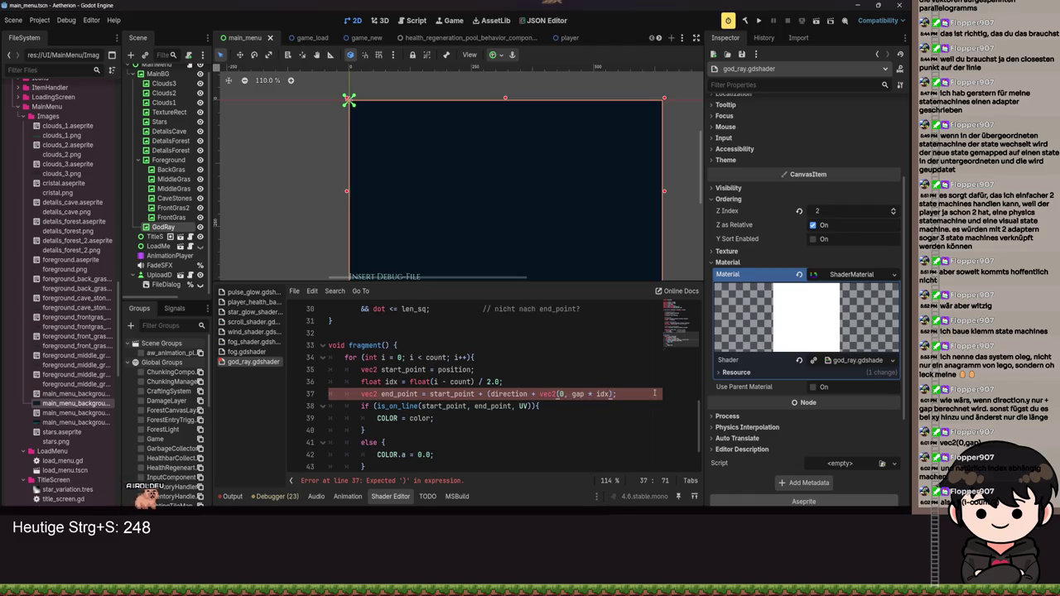
key(ctrl+s)
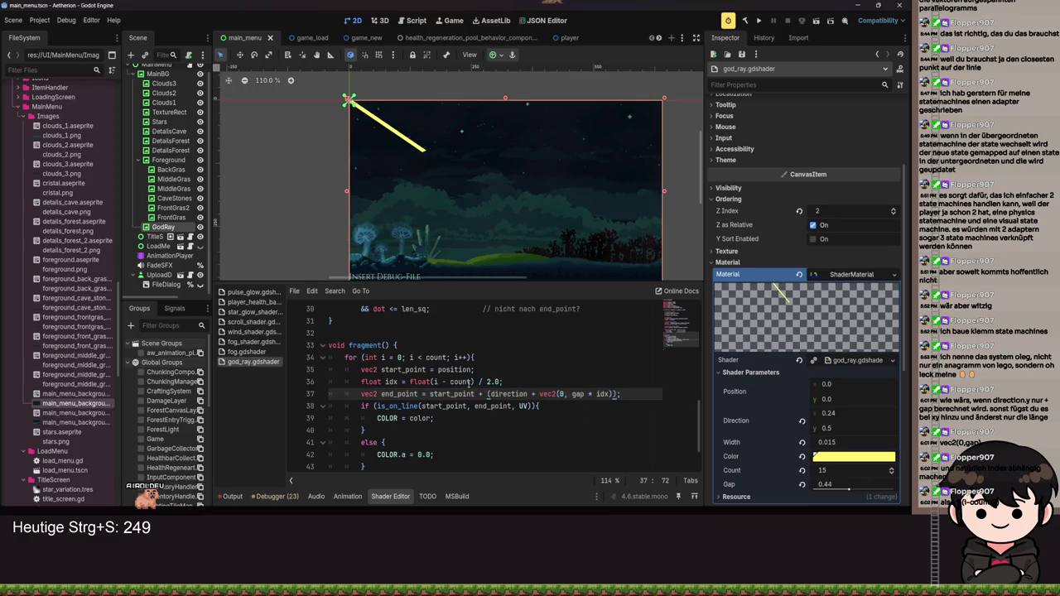
scroll(468, 193, down, 1)
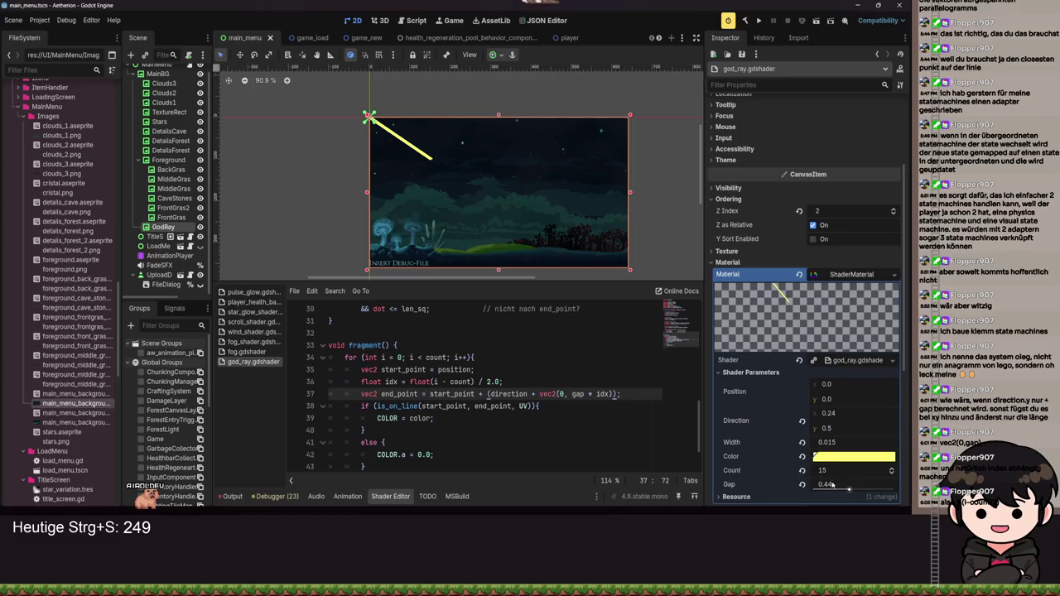
drag(849, 489, 811, 478)
Step: Change count's hint_range minimum from 0 to 1 on line 7 and save, so Count reads 1
scroll(453, 382, up, 10)
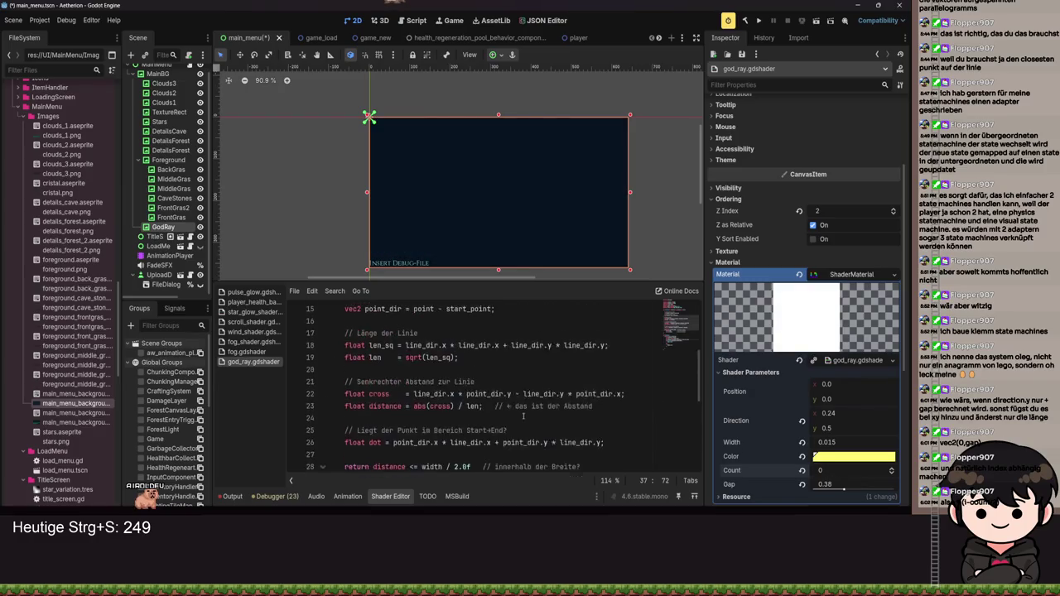
click(453, 382)
key(BackSpace)
text(1, 100, 1) = 5;)
key(ctrl+s)
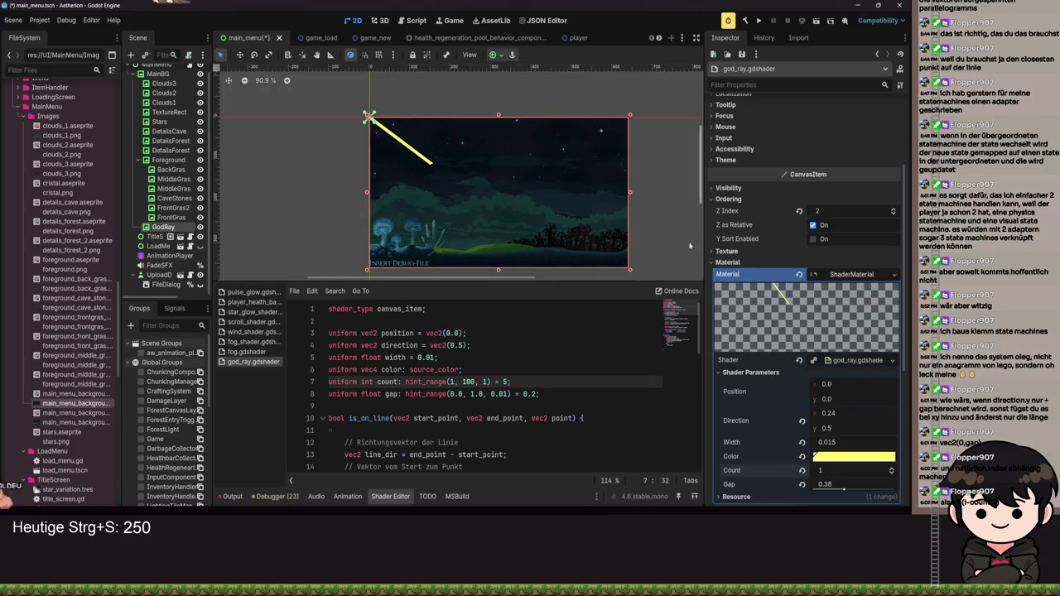
scroll(497, 190, down, 2)
scroll(584, 407, down, 3)
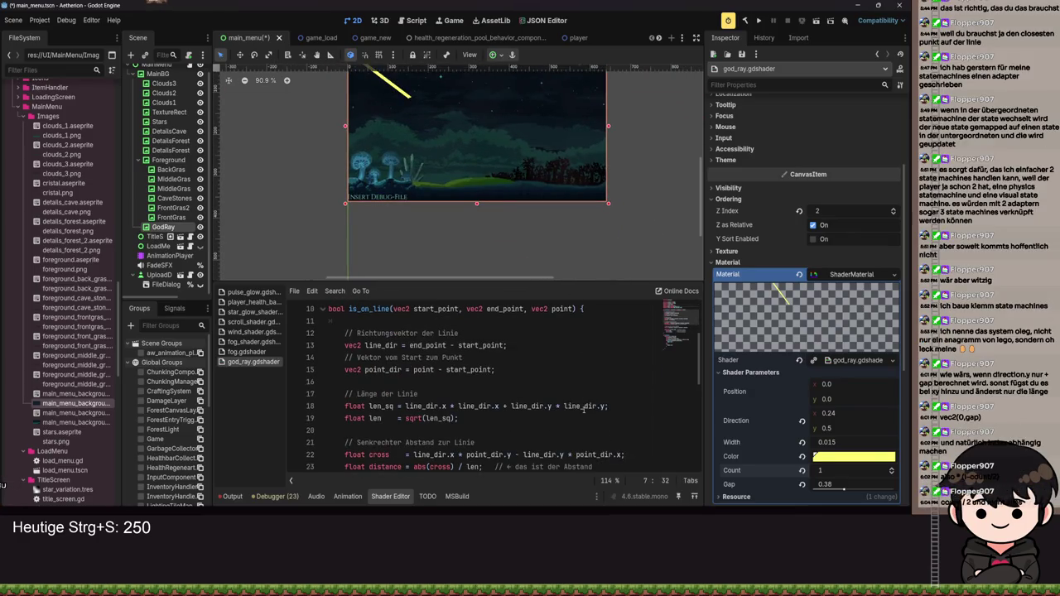
scroll(578, 456, down, 5)
scroll(554, 411, up, 3)
scroll(554, 411, down, 5)
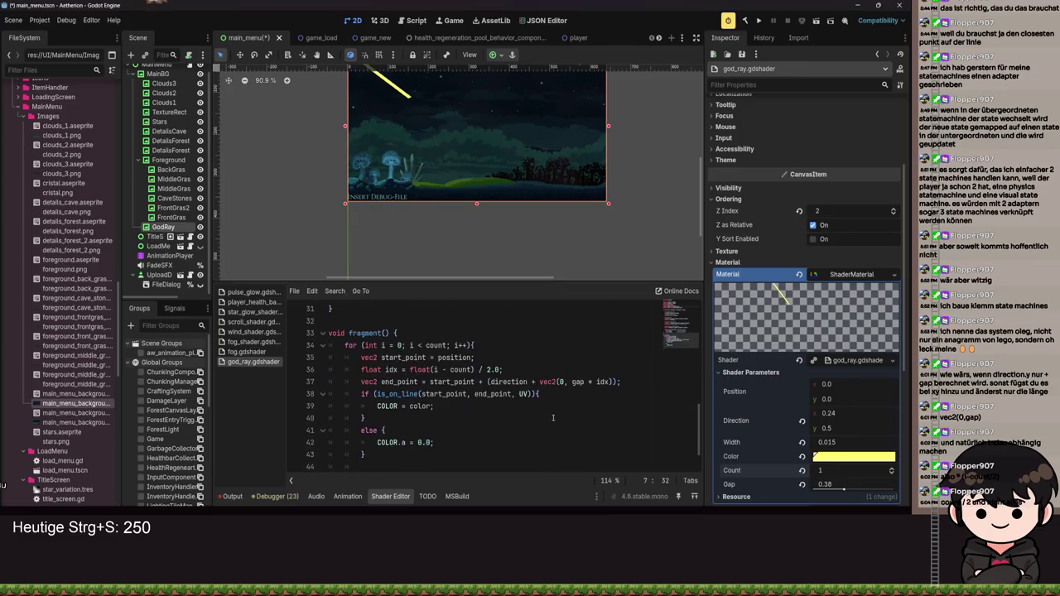
Step: Adjust the spacing around the 2.0 divisor on line 36 and save
double_click(495, 370)
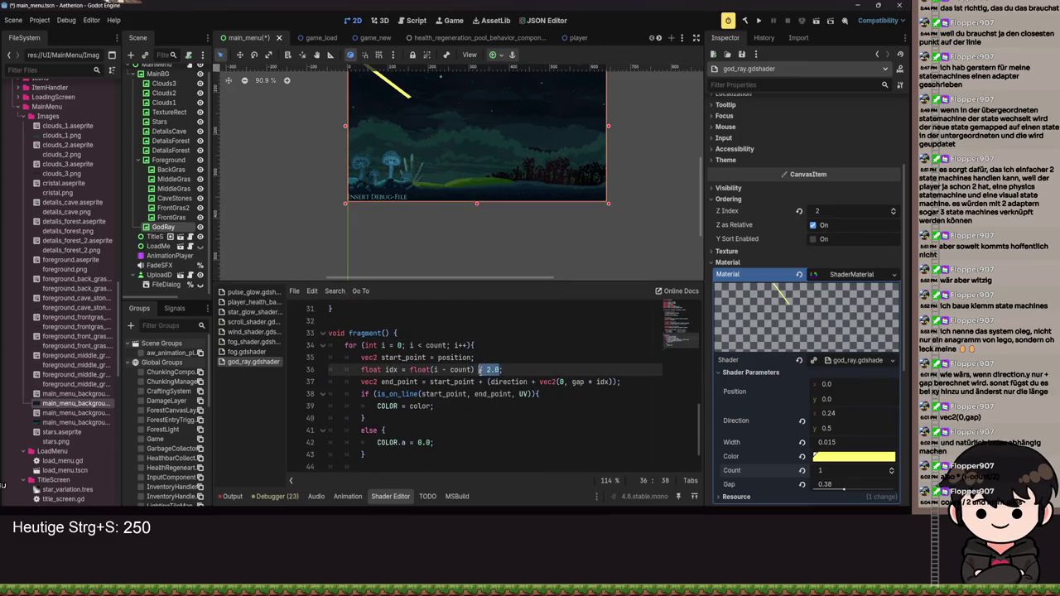
key(ctrl+s)
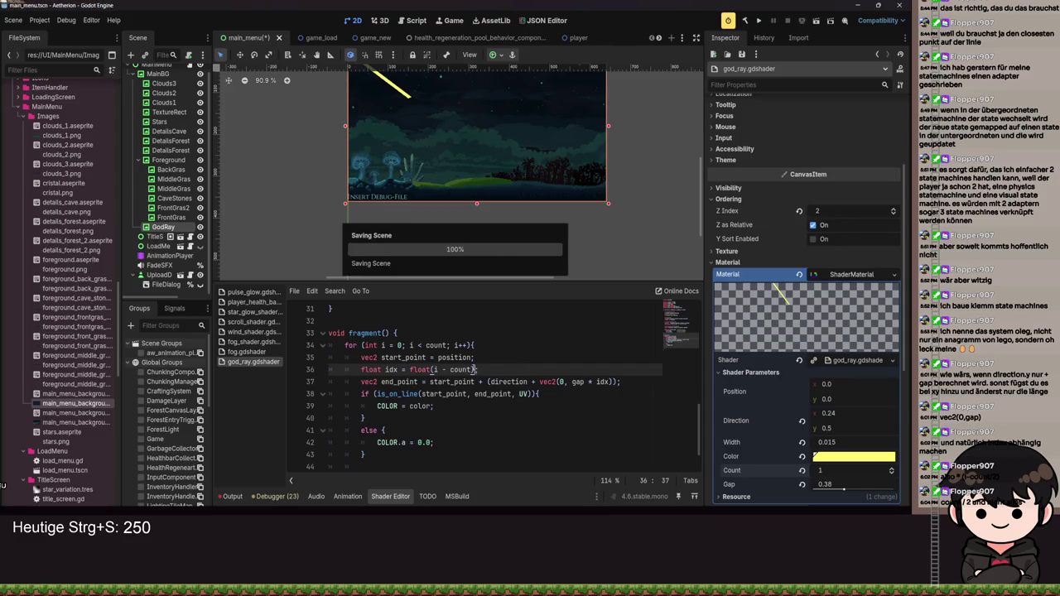
key(Left)
key(ctrl+s)
scroll(499, 225, down, 1)
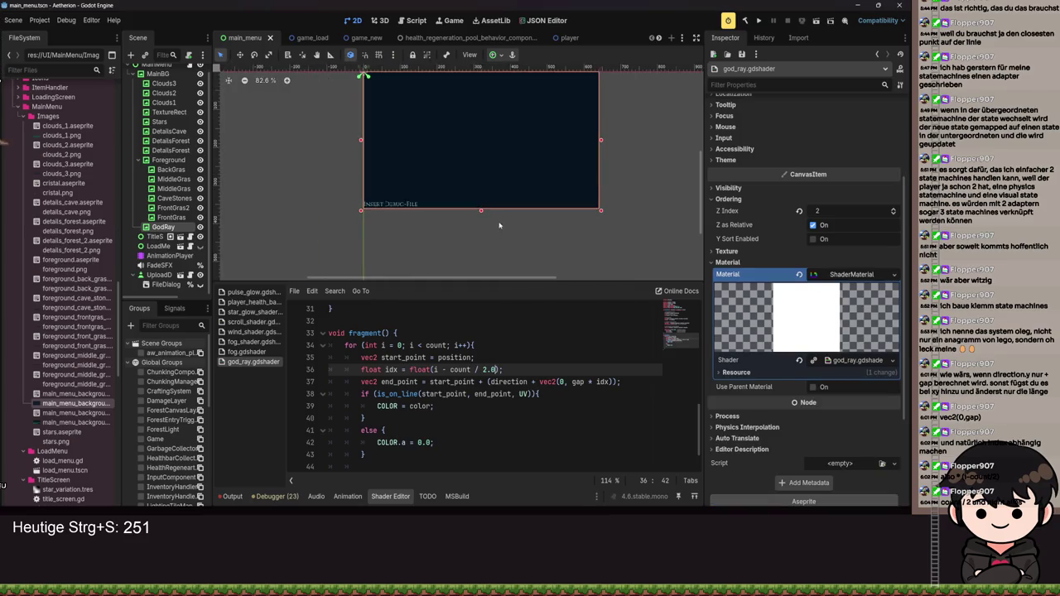
key(ctrl+s)
drag(499, 225, 511, 248)
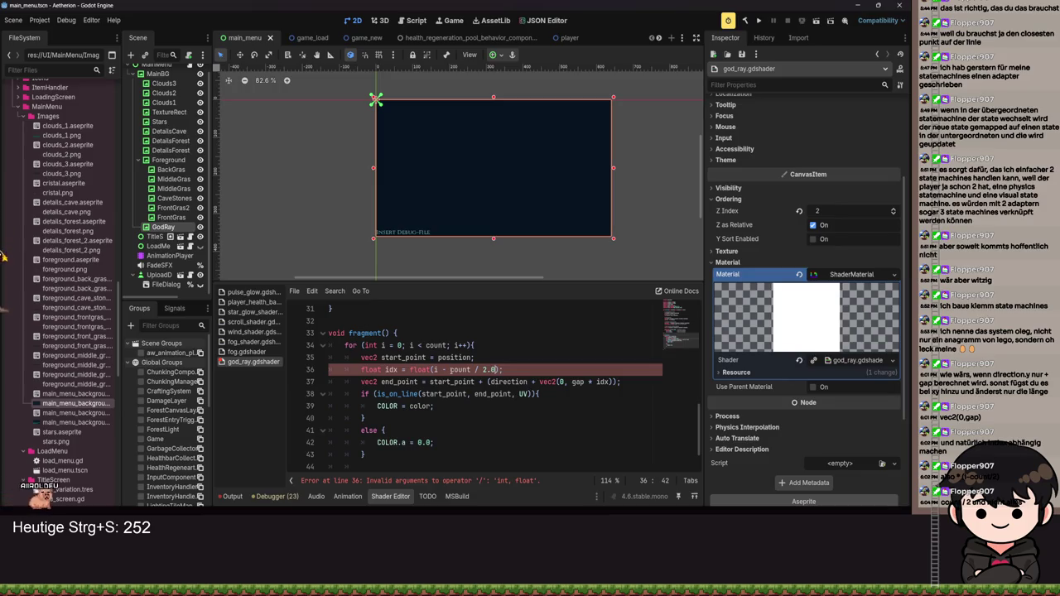
Step: Wrap count in a float() conversion on line 36 and save
click(424, 369)
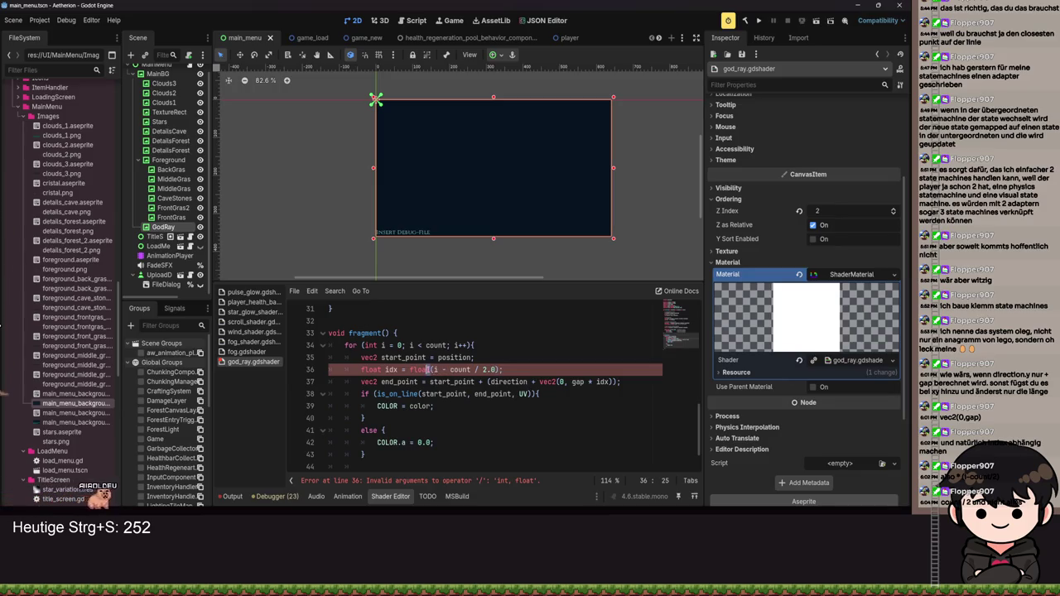
key(Right)
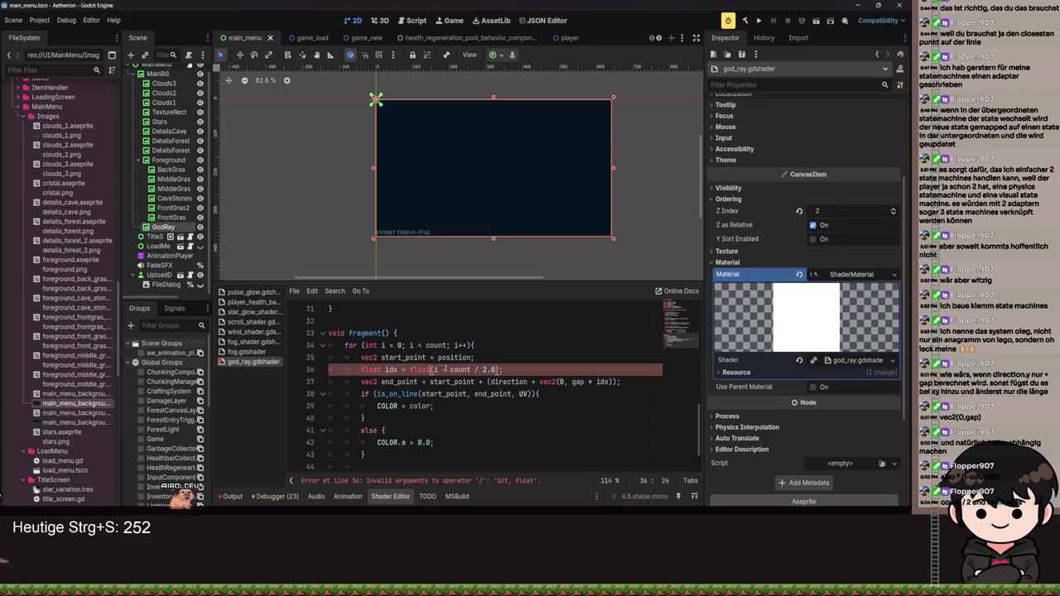
click(449, 369)
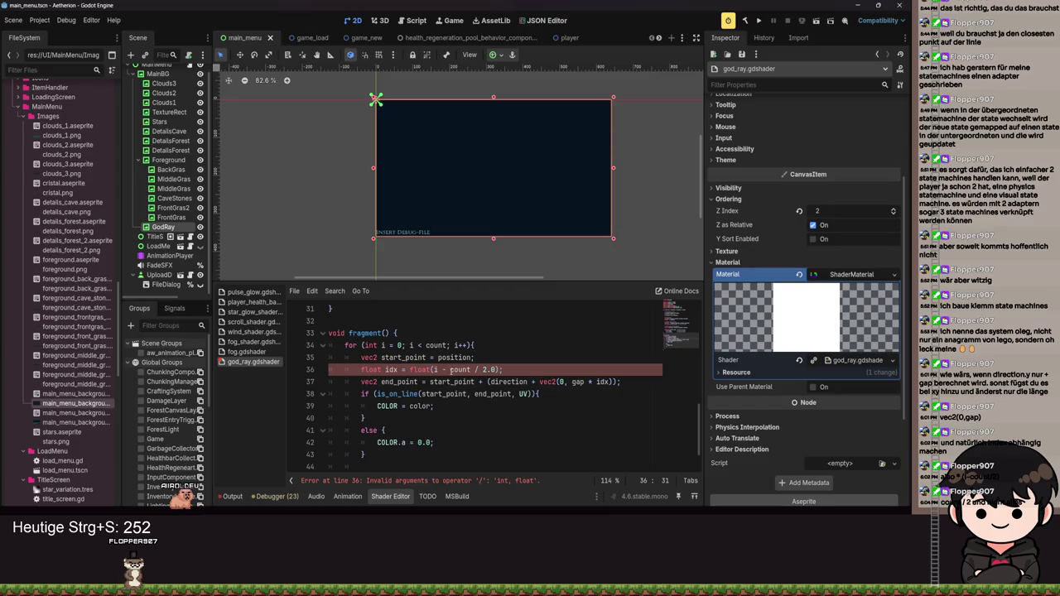
text(float()
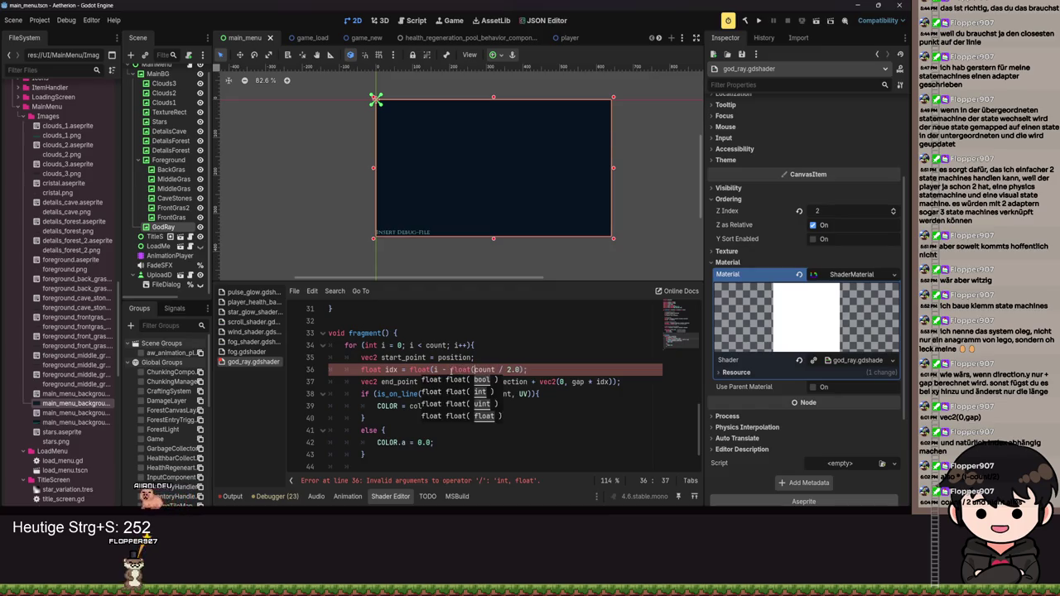
key(End)
key(Left)
text())
key(End)
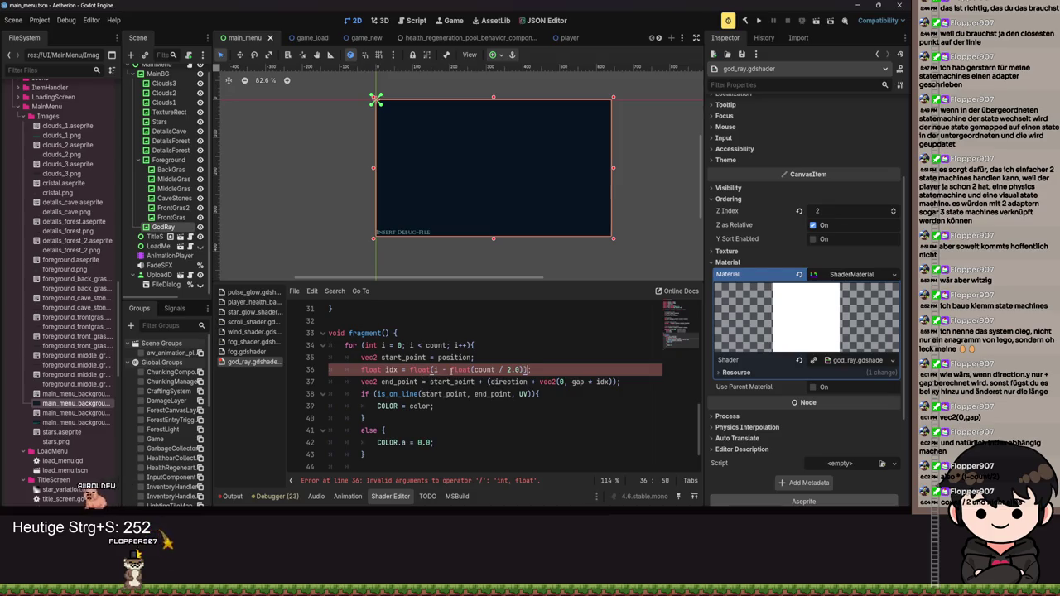
key(ctrl+s)
Step: Fix the surplus closing parenthesis at the end of line 36 and save
click(528, 370)
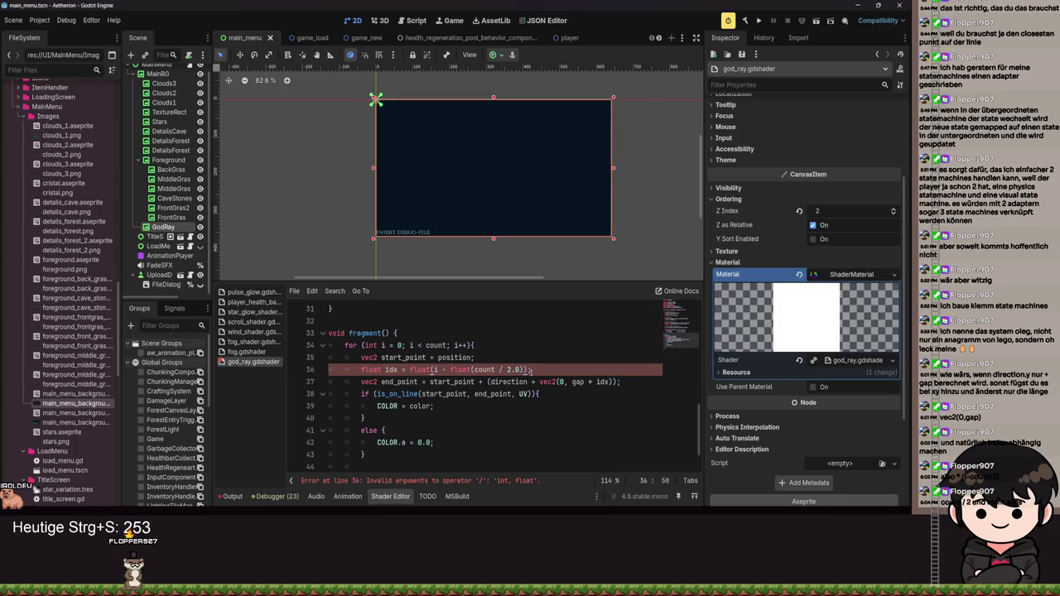
key(End)
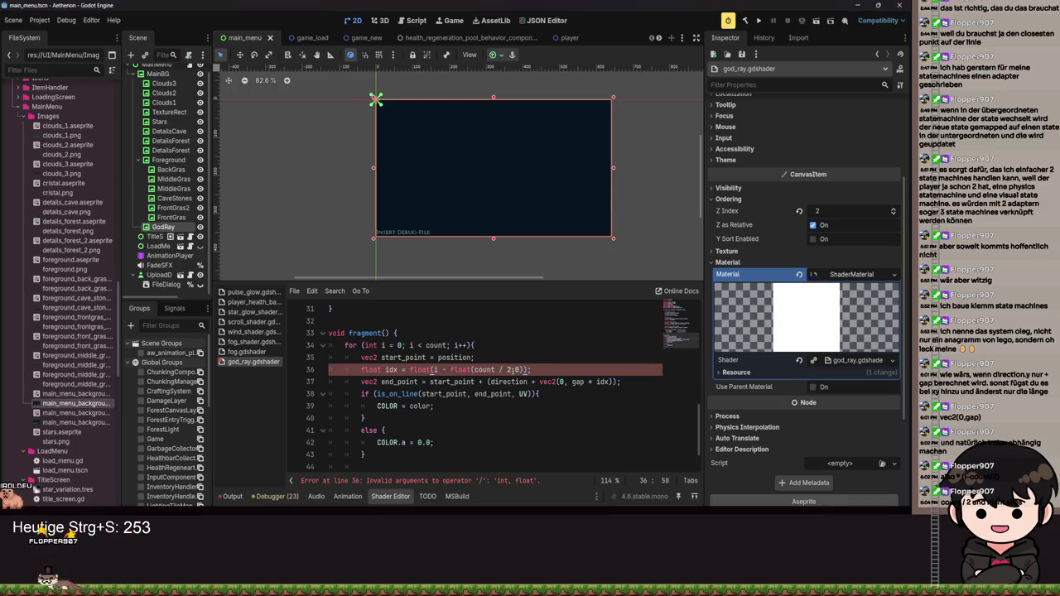
key(Left)
key(BackSpace)
text())
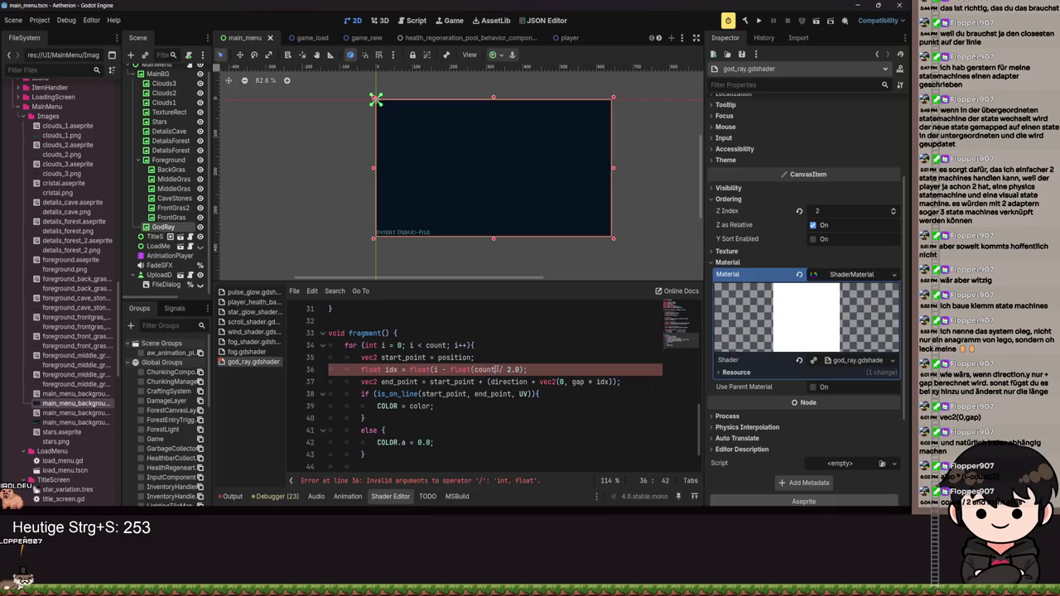
key(ctrl+s)
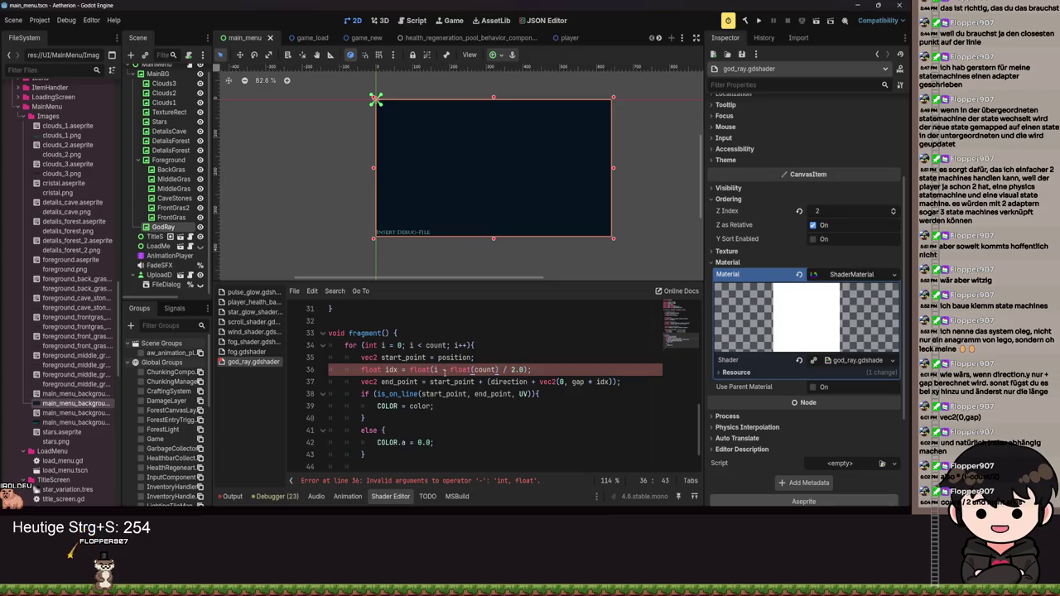
Step: Rewrite line 36 as float idx = float(i) - float(count) / 2.0; and save
scroll(482, 368, up, 3)
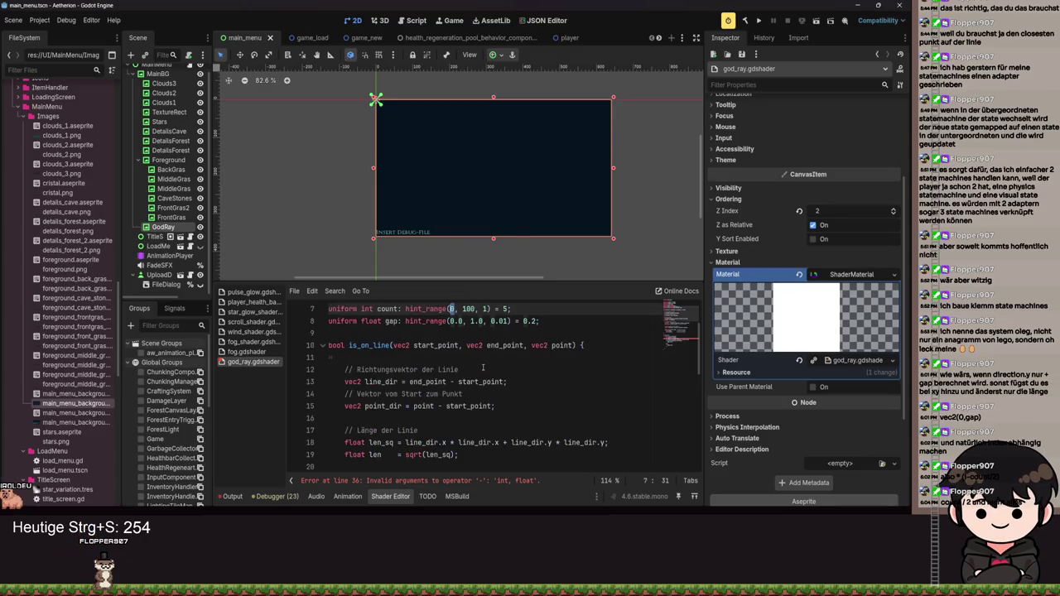
key(ctrl+z)
scroll(485, 403, down, 2)
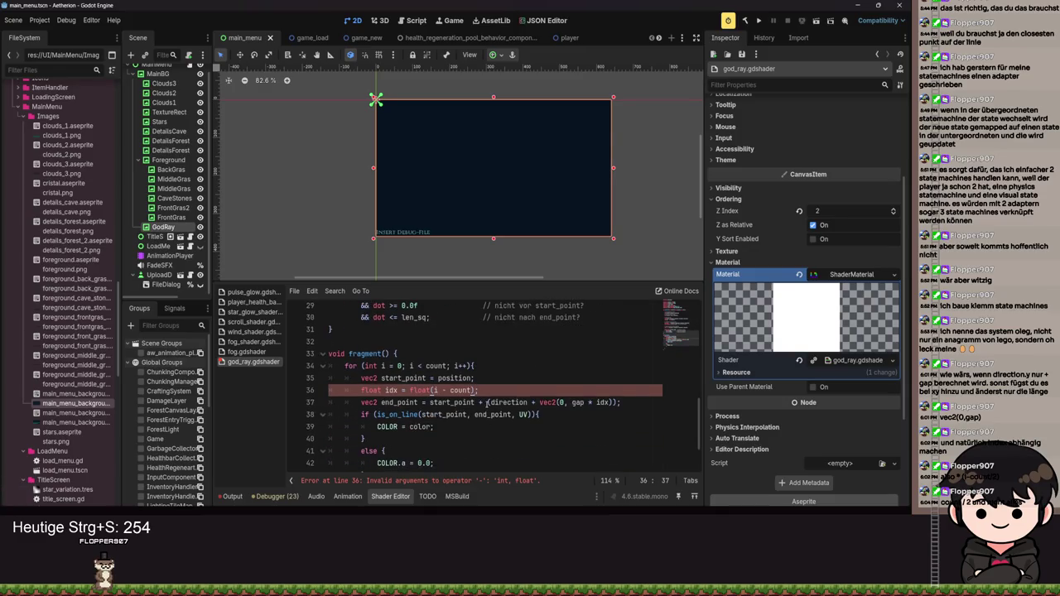
key(BackSpace)
key(BackSpace)
key(BackSpace)
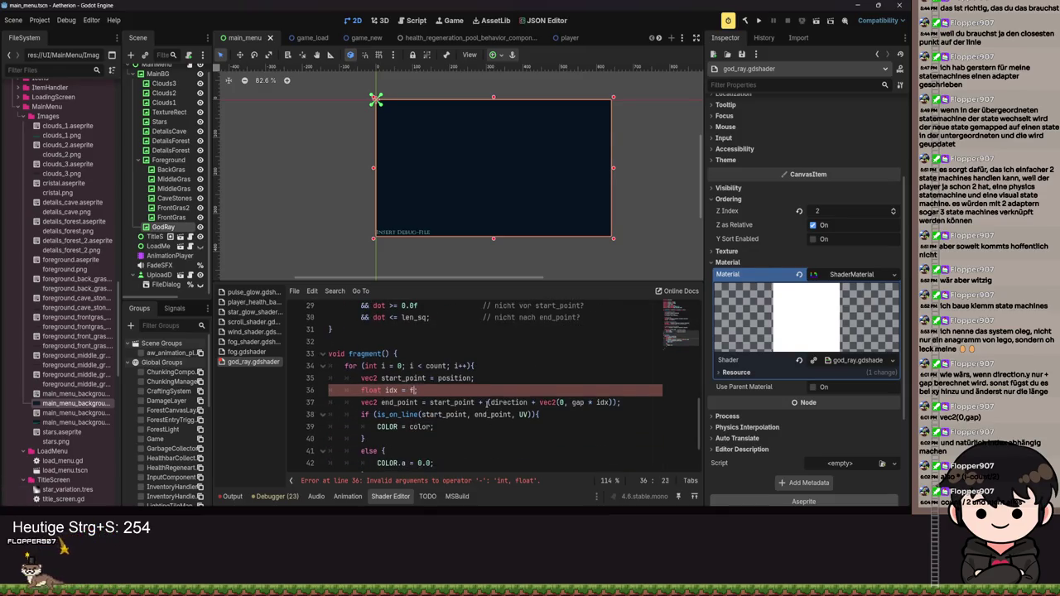
text(loat(i) )
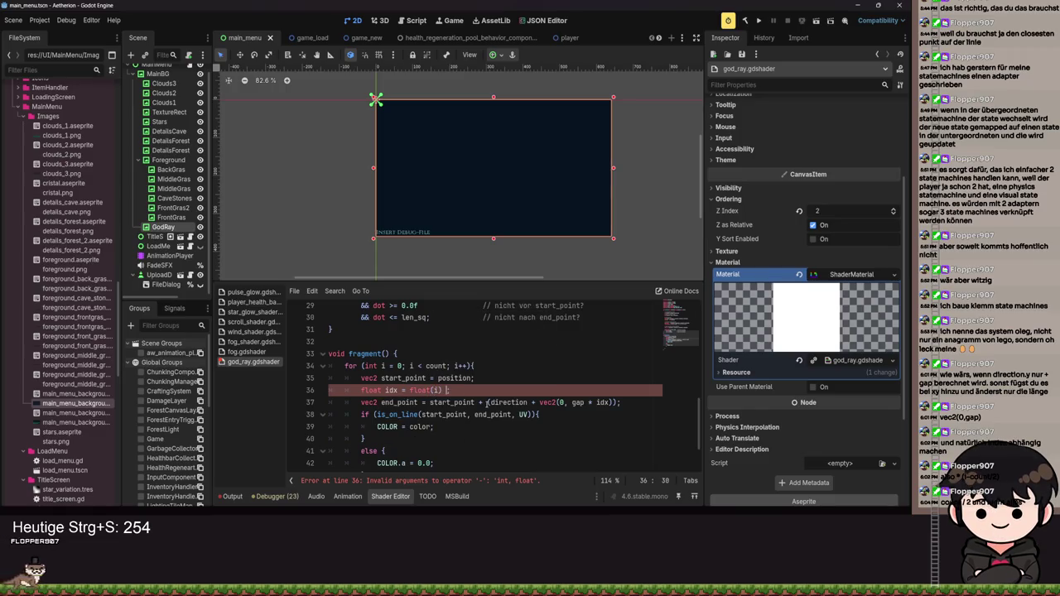
text(- co)
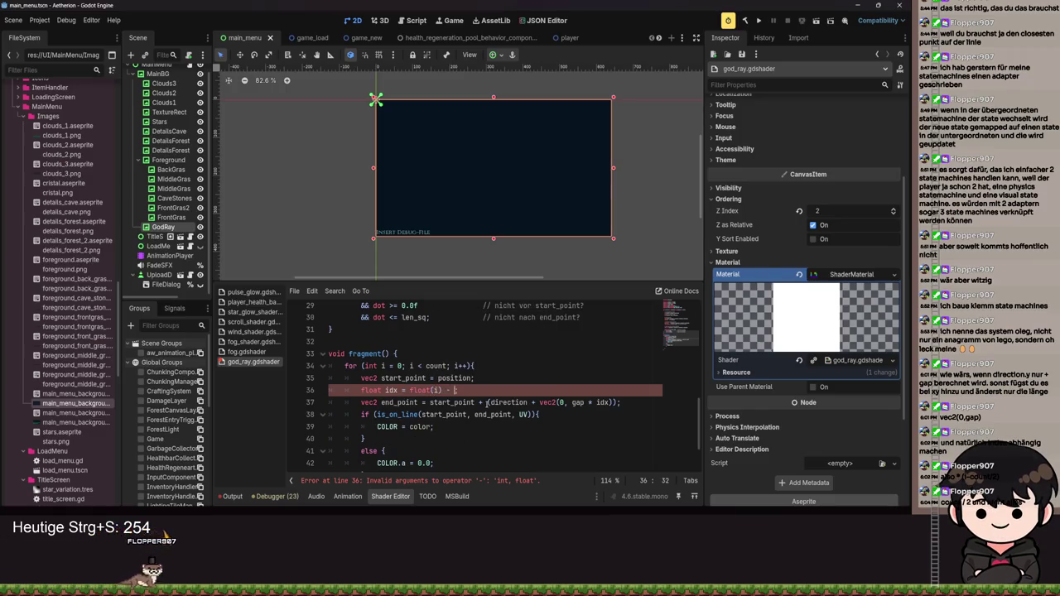
key(BackSpace)
key(BackSpace)
text(t(count )
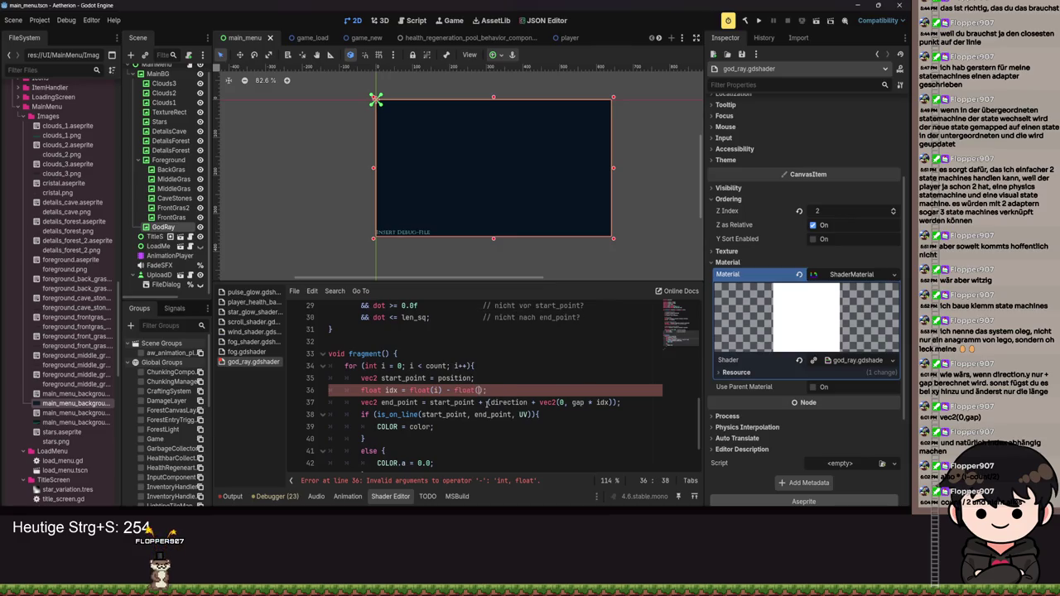
text(/( 2)
text(2.0)
key(BackSpace)
key(BackSpace)
key(BackSpace)
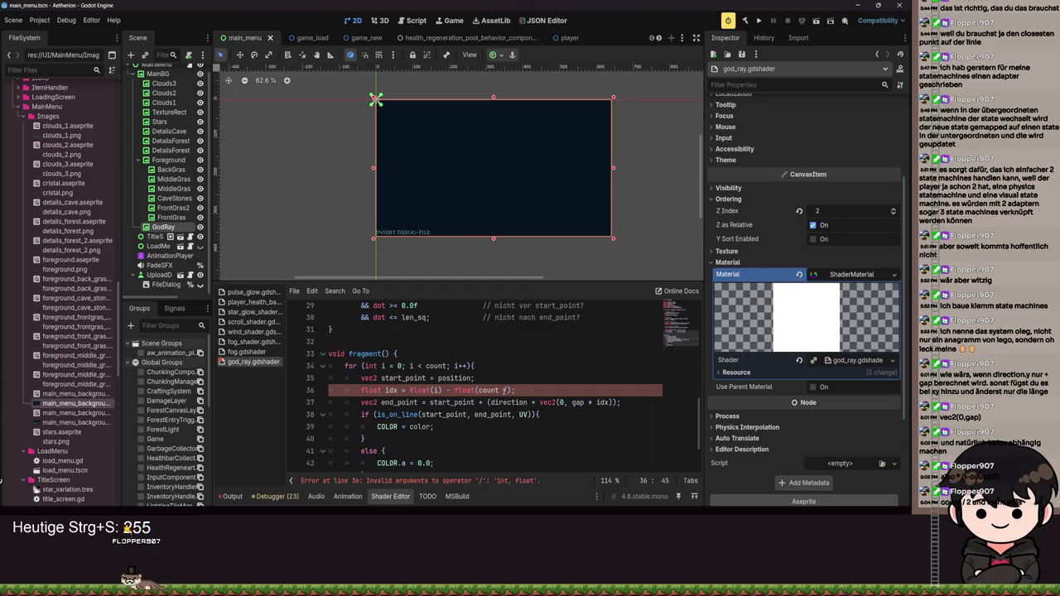
key(End)
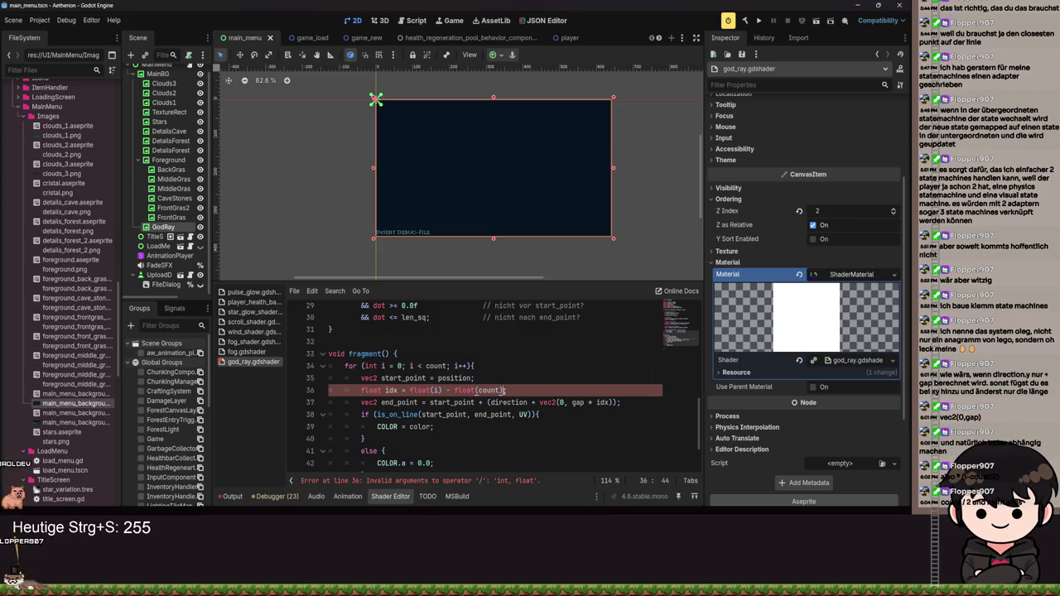
key(Left)
text(/ 2.)
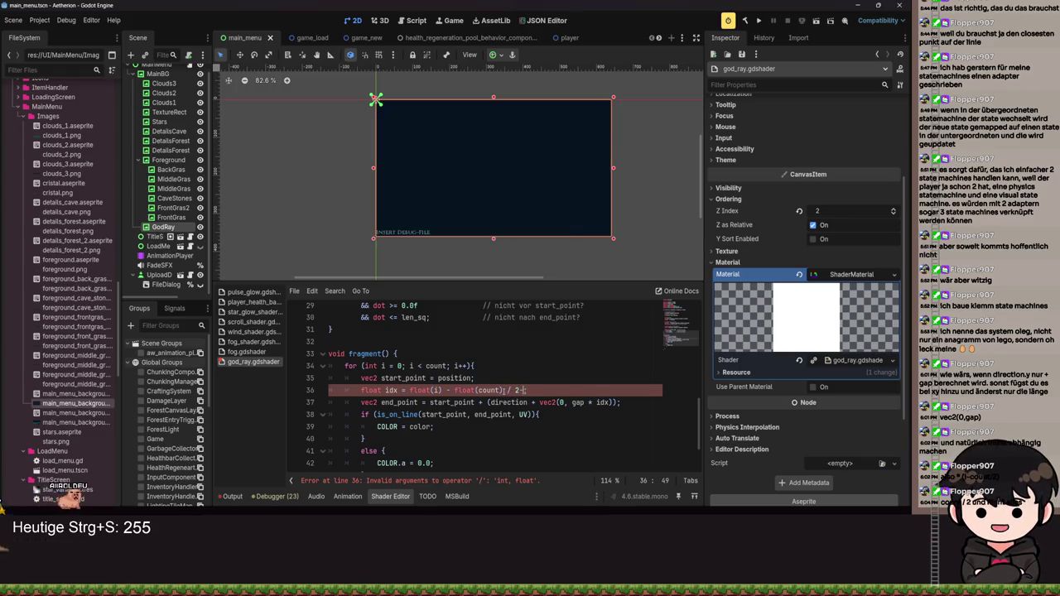
text(0)
key(ctrl+s)
key(ctrl+s)
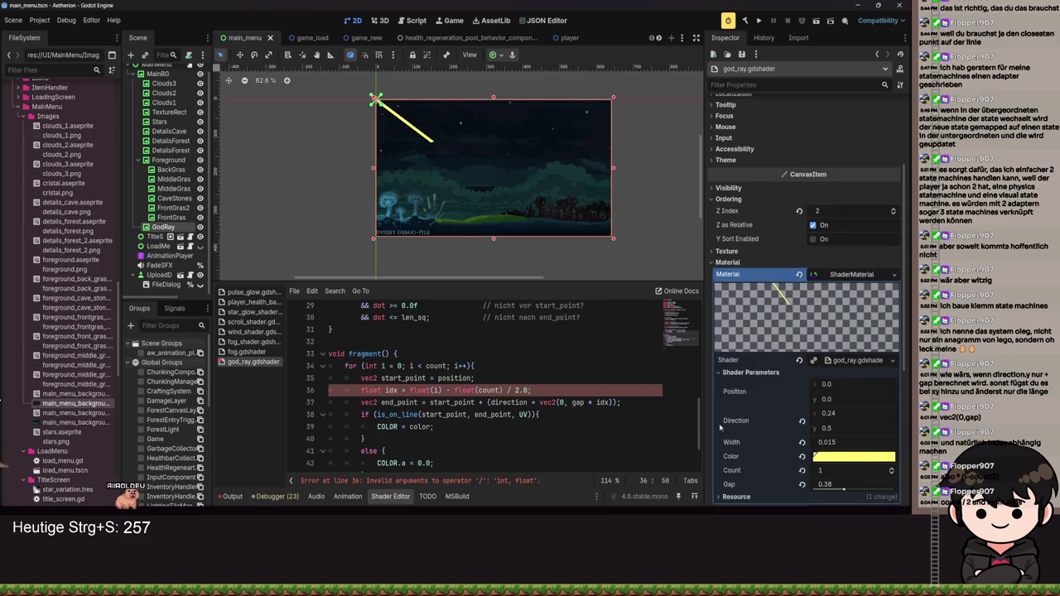
mouse_move(825, 476)
mouse_down()
mouse_move(838, 476)
mouse_move(827, 476)
mouse_up()
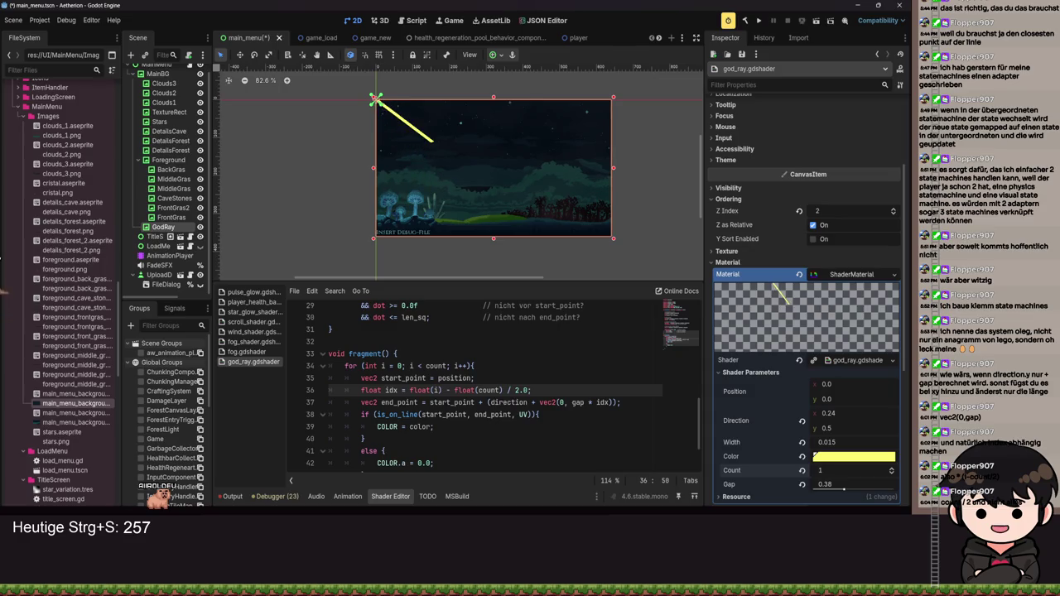
Step: Set the ray Count to 2 in Shader Parameters and save the scene
key(ctrl+s)
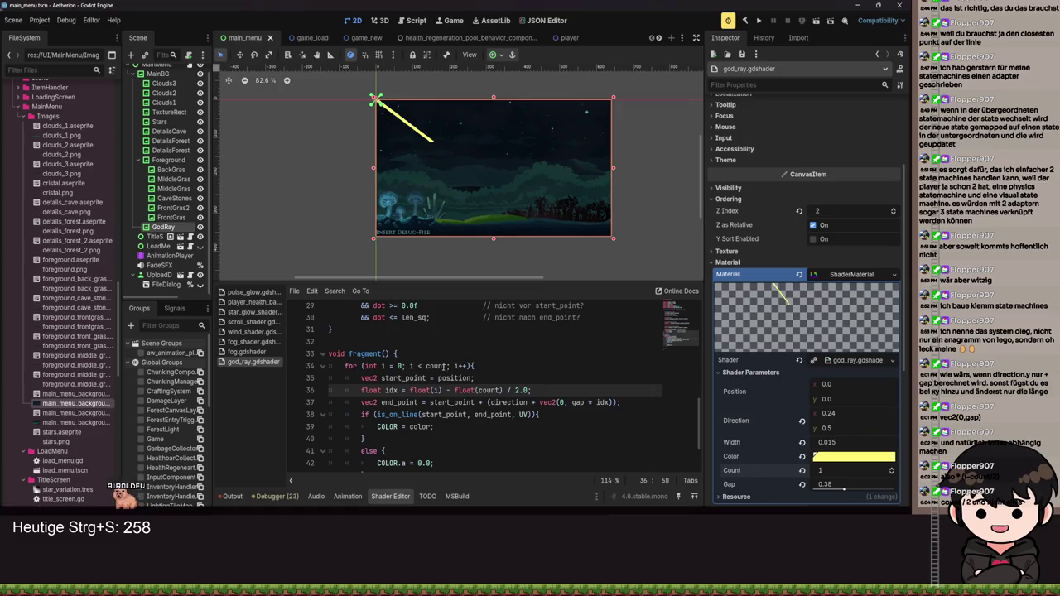
drag(452, 365, 463, 365)
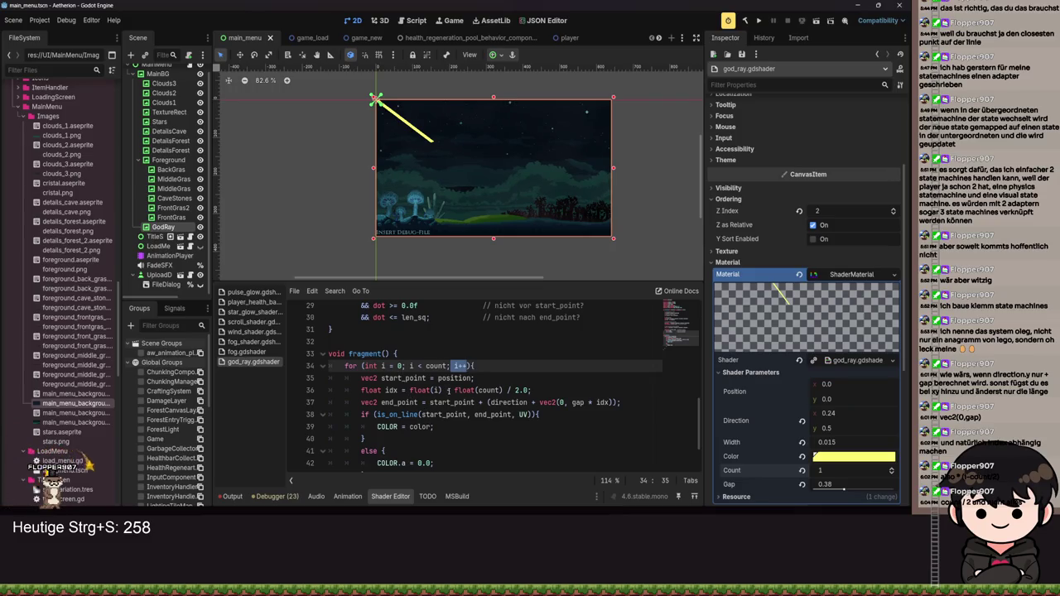
click(832, 474)
text(2)
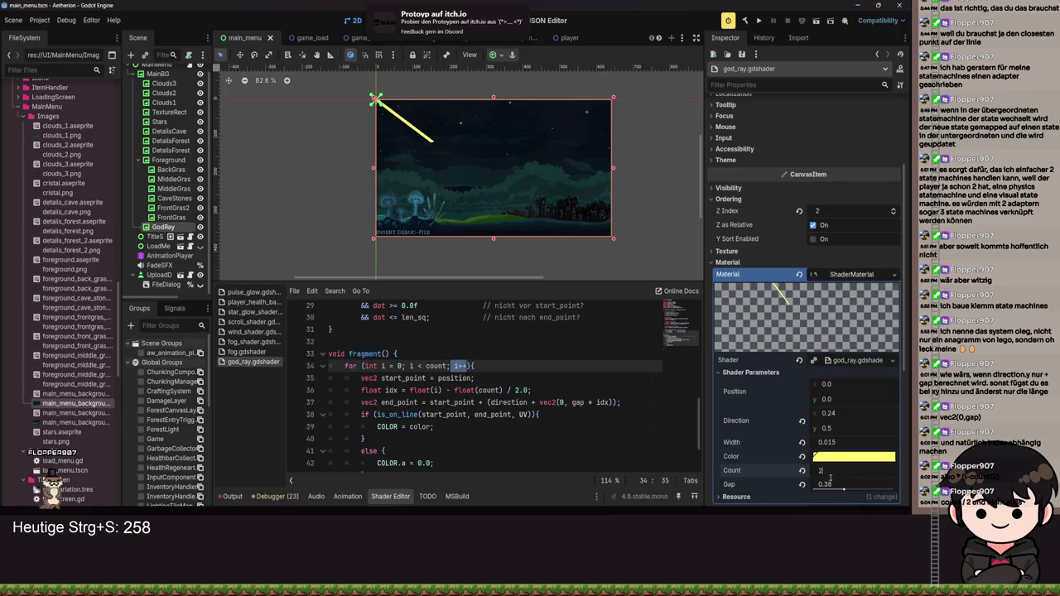
key(Return)
key(ctrl+s)
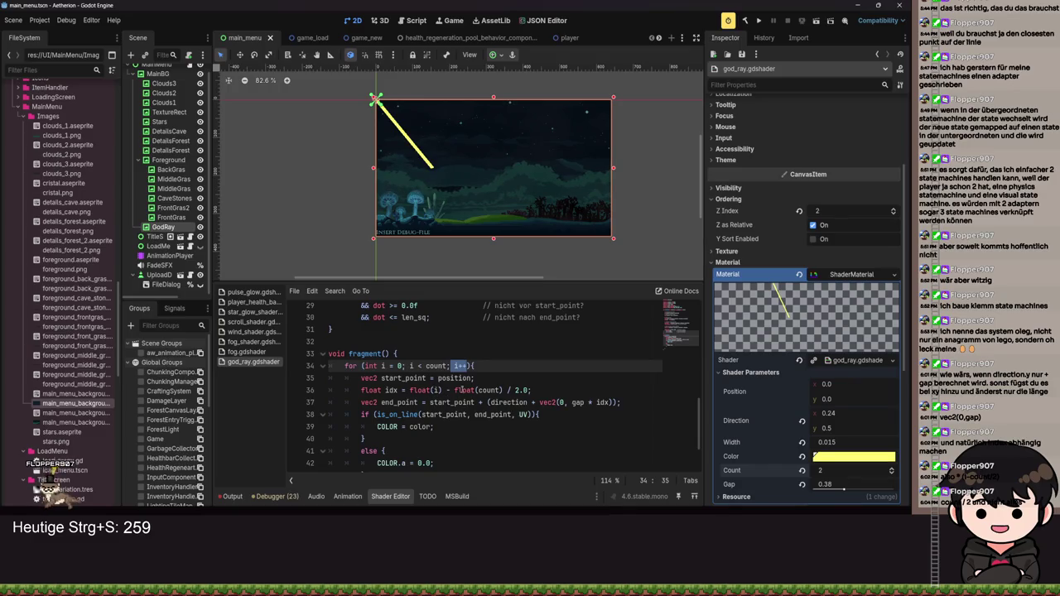
Step: Inspect float(count) on line 36 and raise Count to 4
drag(454, 390, 511, 390)
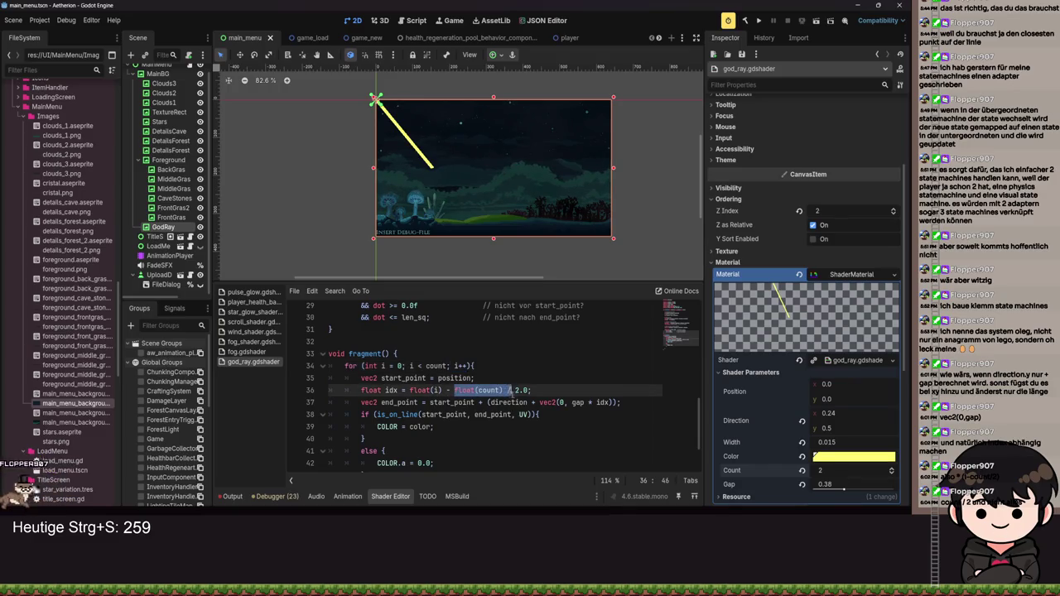
click(404, 390)
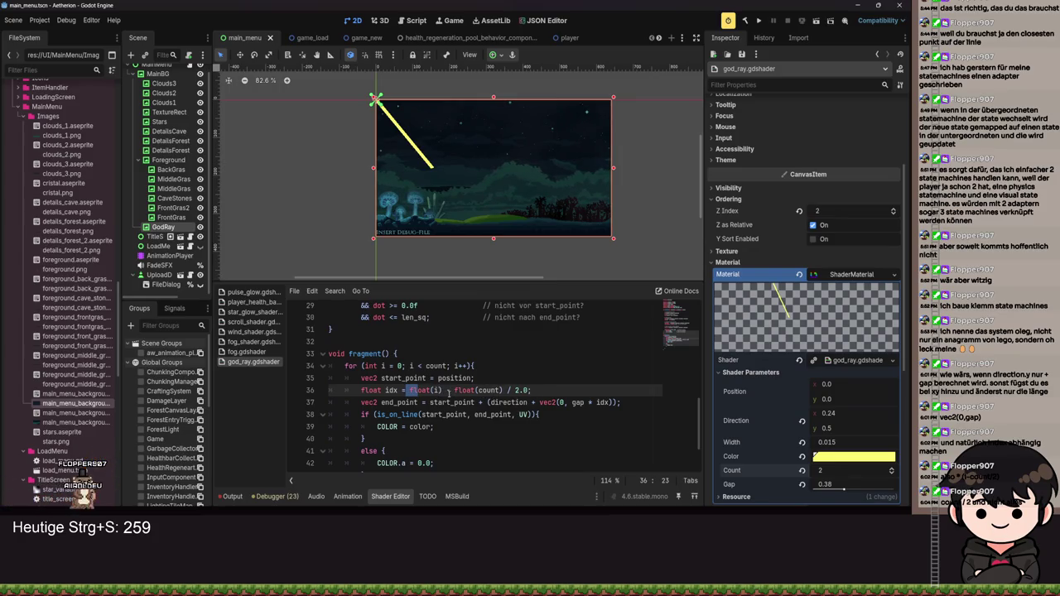
mouse_move(852, 470)
mouse_down()
mouse_move(879, 470)
mouse_move(861, 470)
mouse_up()
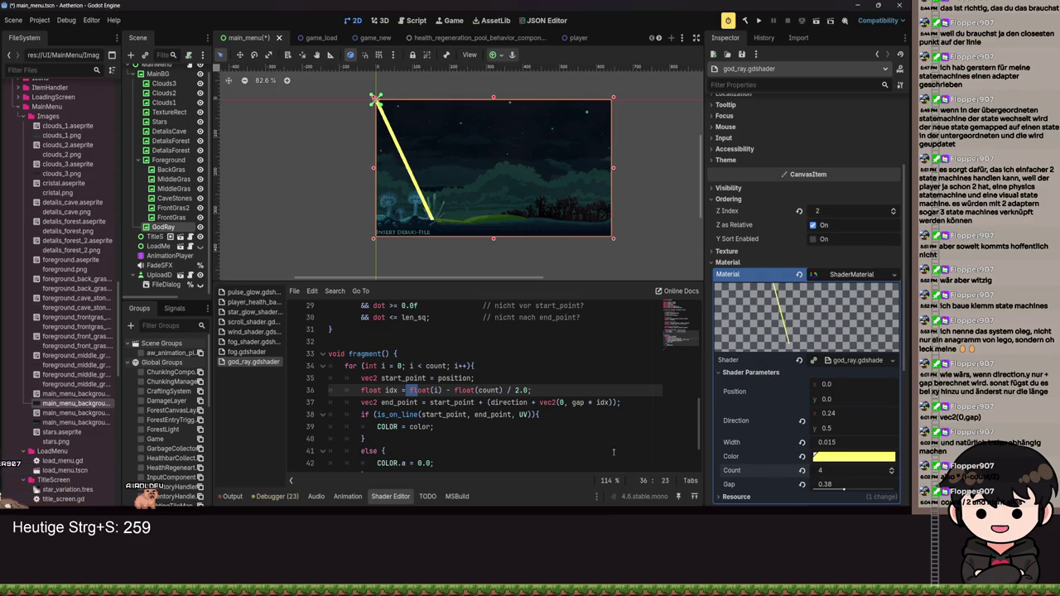
Step: Review the idx and gap * idx terms on lines 36–37 and save with Count 4
click(451, 390)
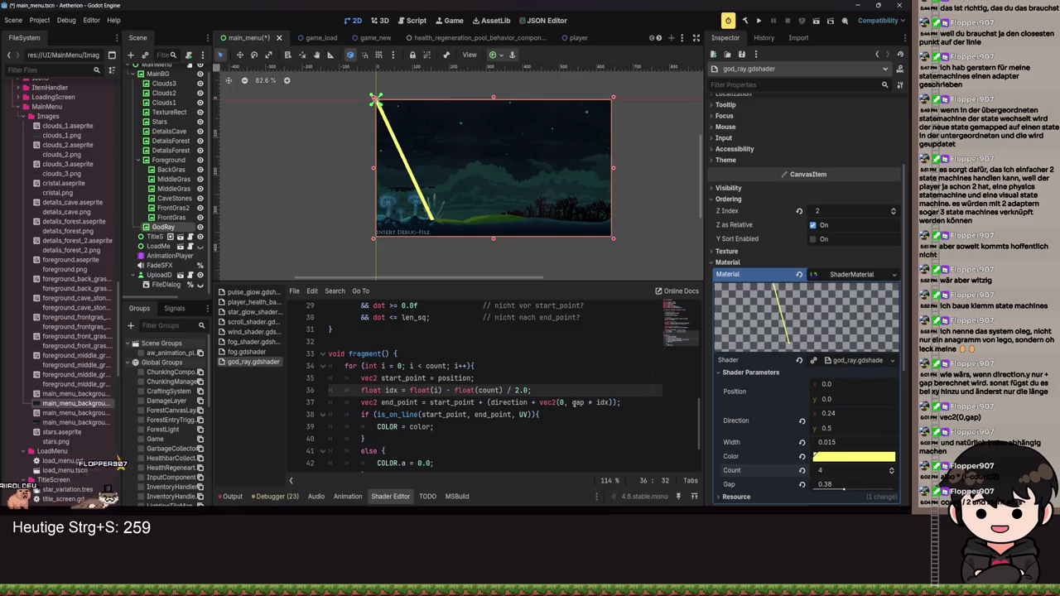
click(590, 402)
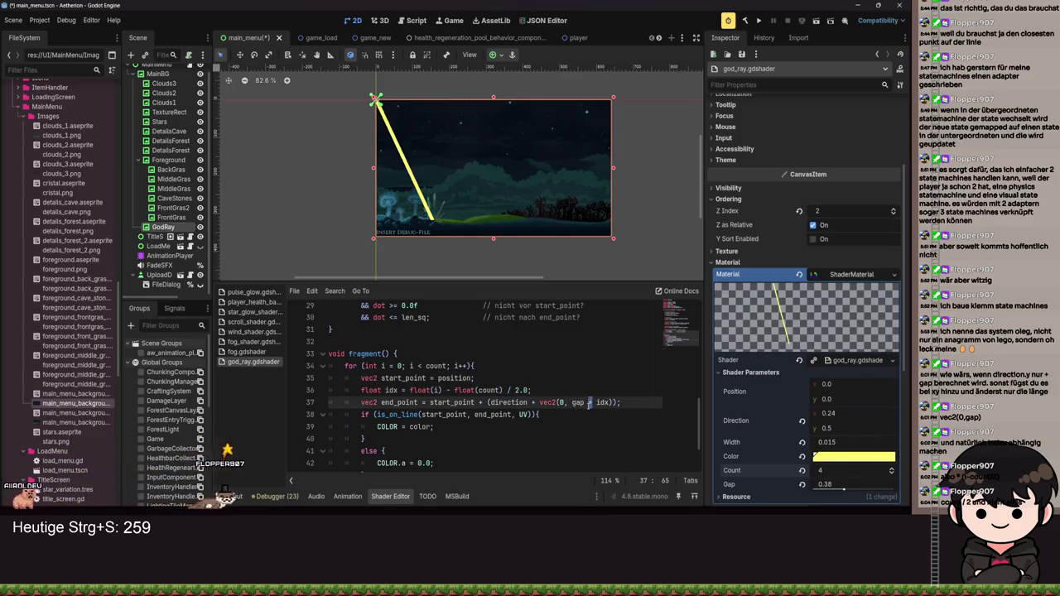
key(ctrl+s)
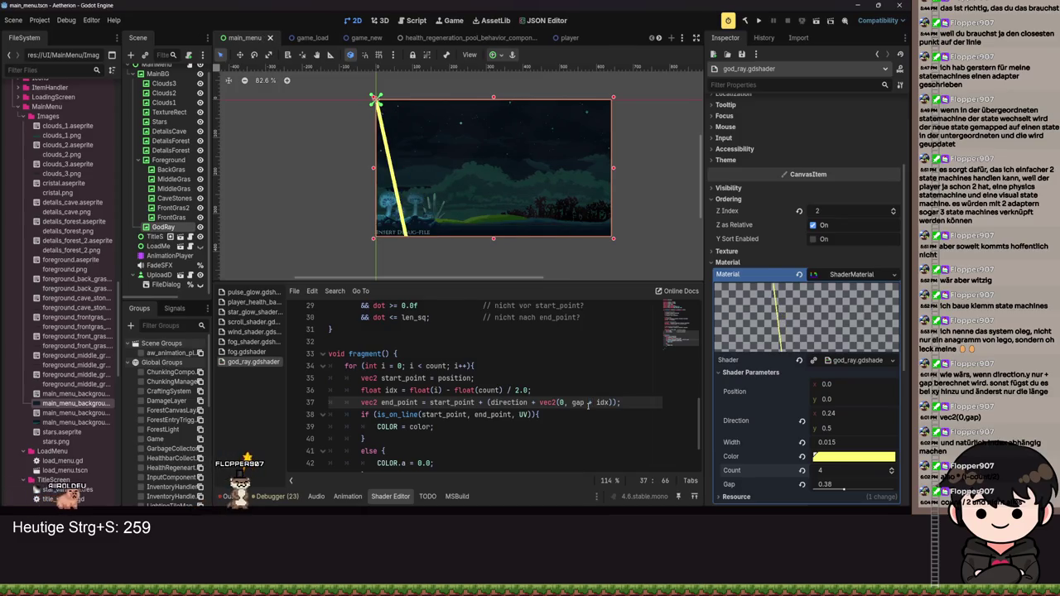
click(589, 403)
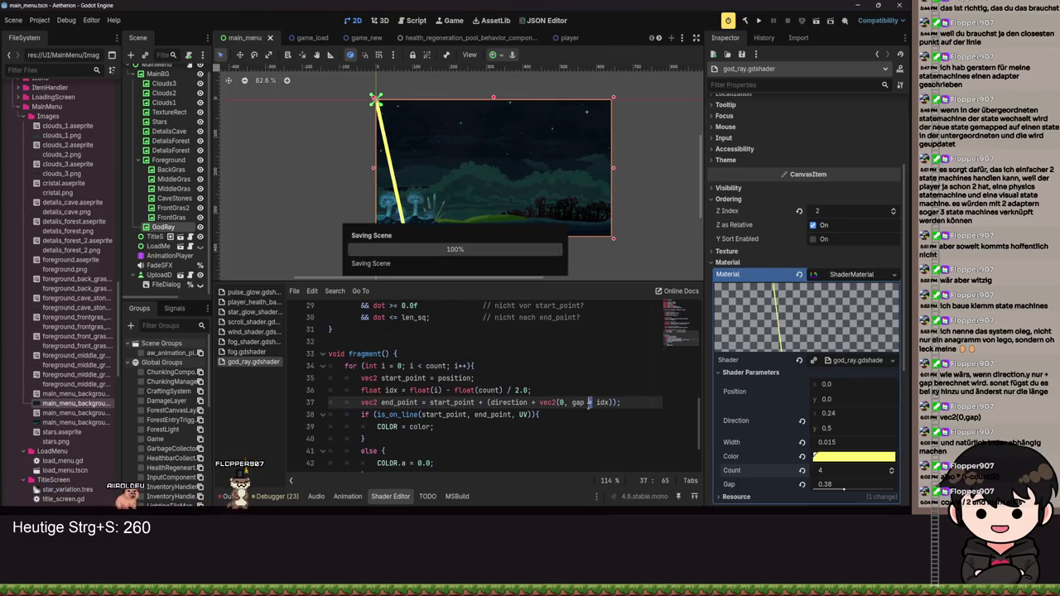
key(ctrl+s)
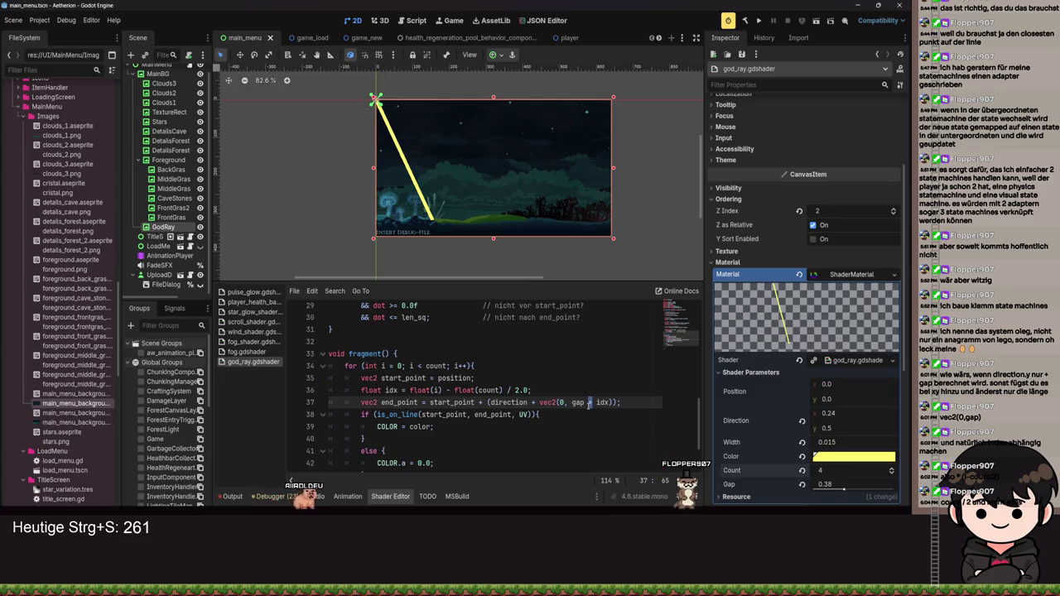
Step: Try gap * idx as line 37's vec2 x offset, preview it, then revert it to 0
click(561, 402)
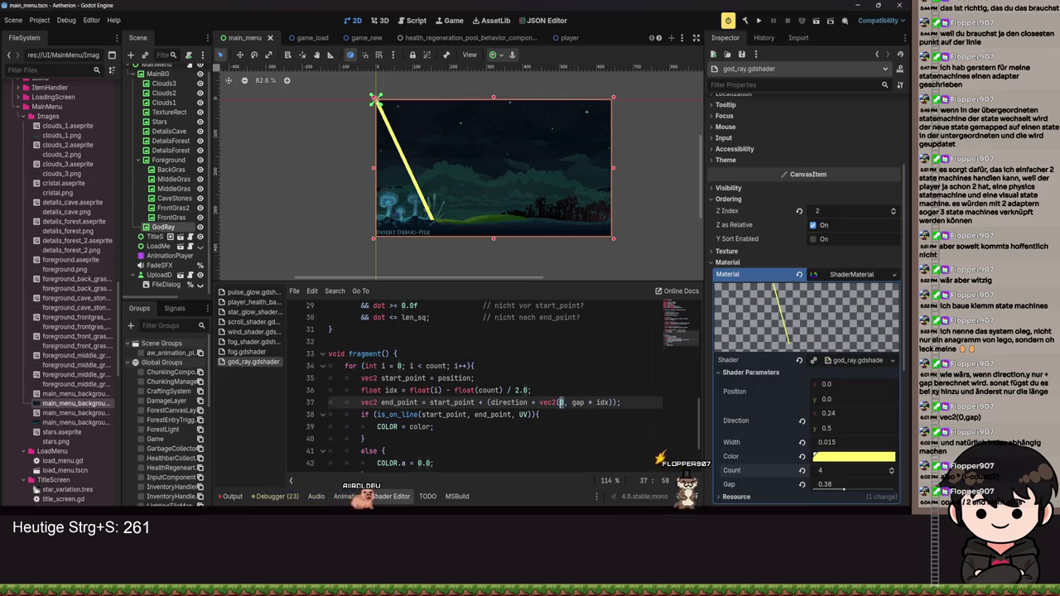
text(ap * di)
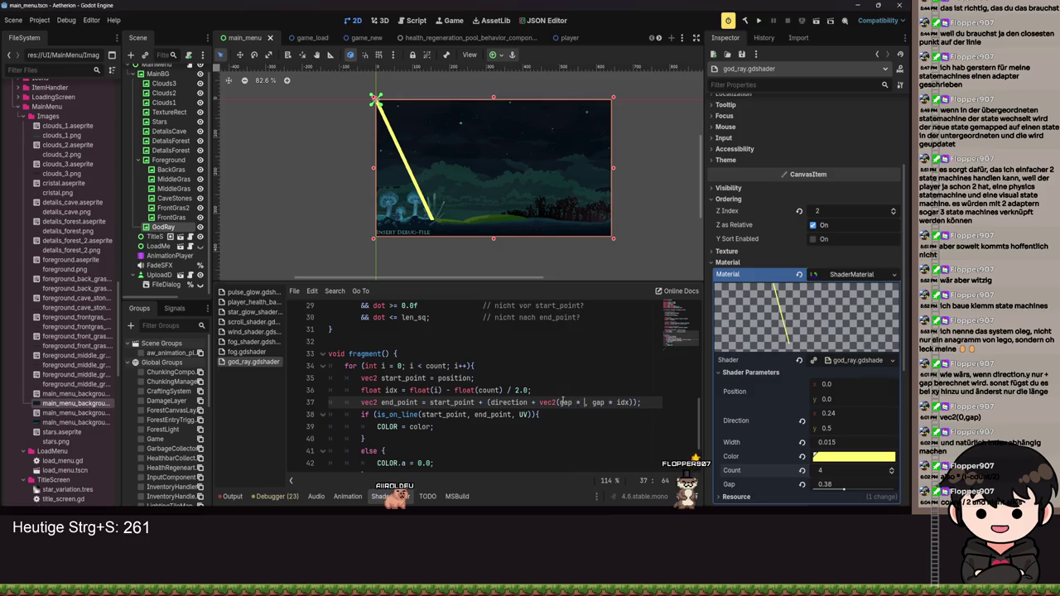
key(BackSpace)
key(BackSpace)
text(idx)
key(ctrl+s)
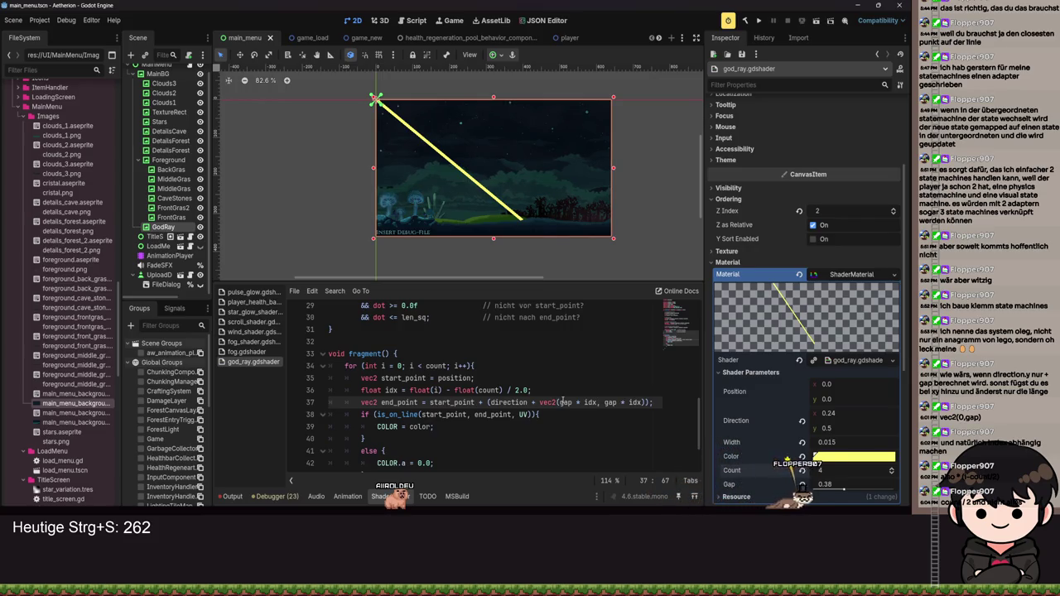
key(BackSpace)
key(BackSpace)
key(BackSpace)
text(0)
key(ctrl+s)
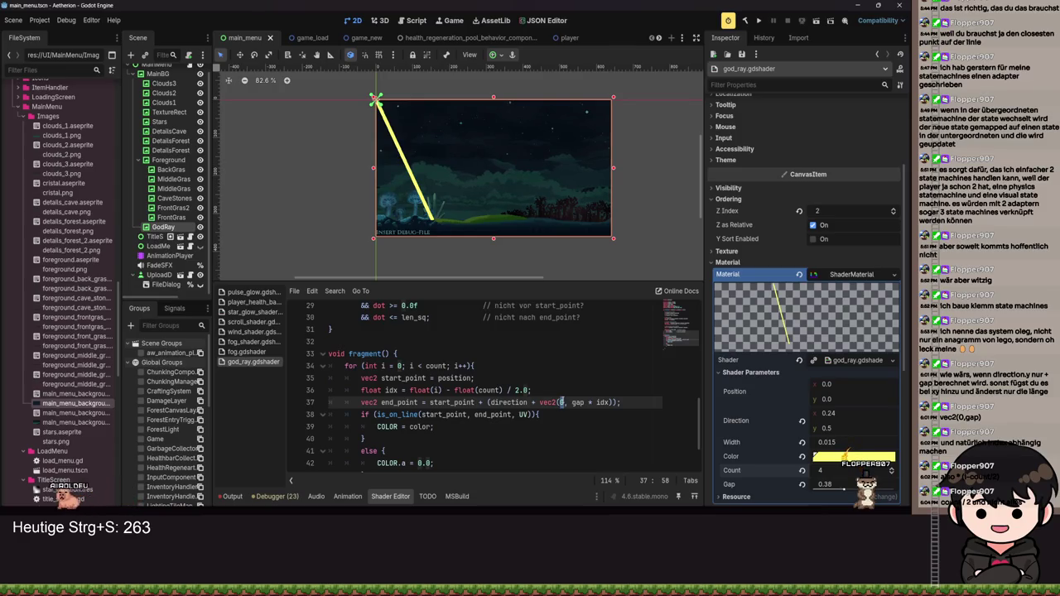
Step: Retype the + operator after start_point on line 37 and save
click(591, 403)
key(ctrl+s)
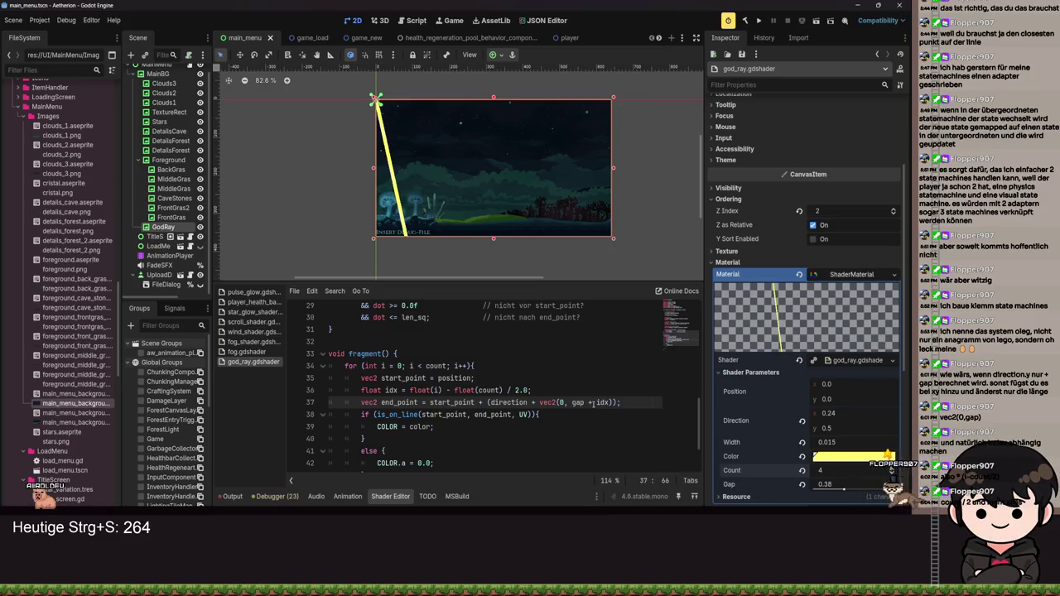
key(ctrl+s)
click(483, 402)
key(BackSpace)
key(ctrl+s)
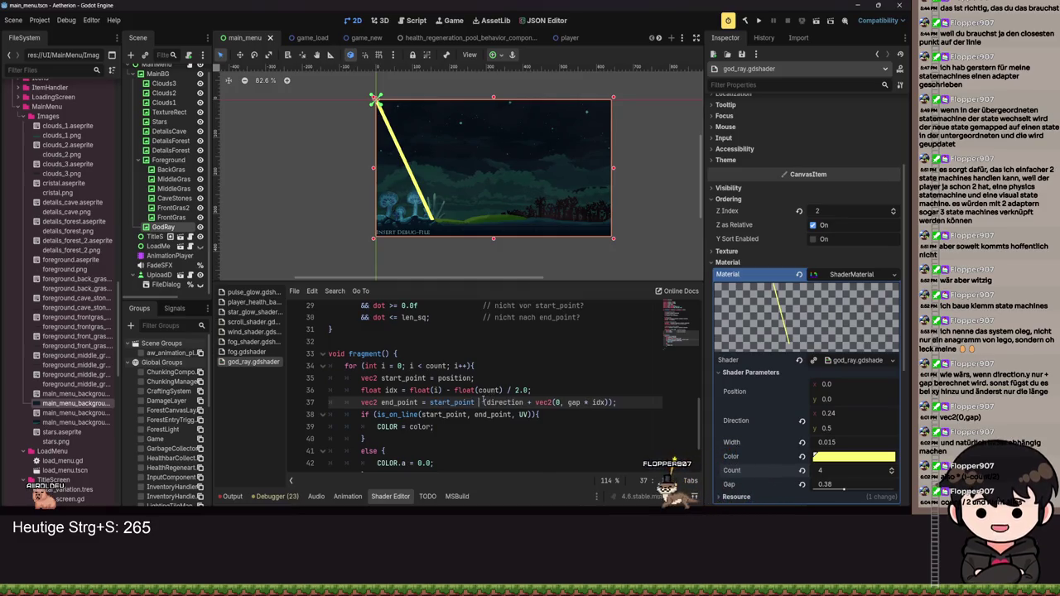
text(+)
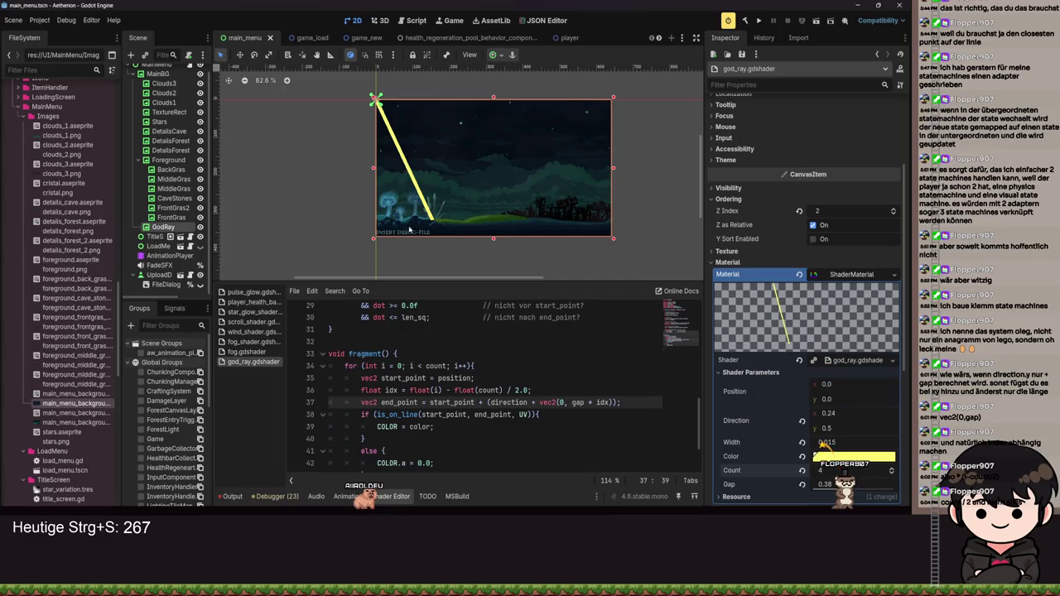
Step: Change line 37's offset to vec2(gap * idx, 0) and save
drag(610, 402, 563, 402)
key(BackSpace)
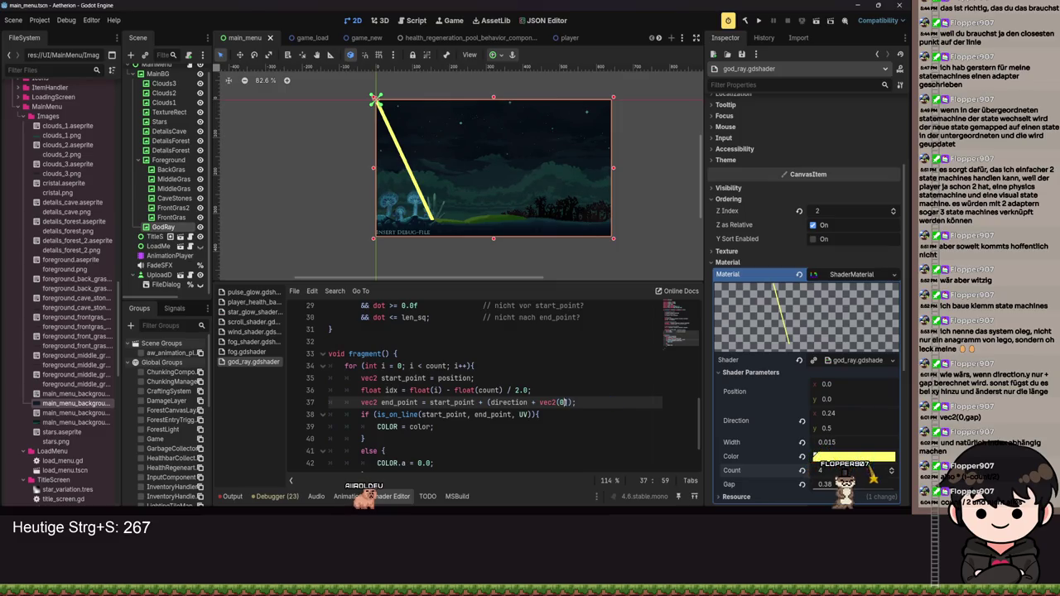
text(gap * idx)
key(ctrl+s)
text(, 0)
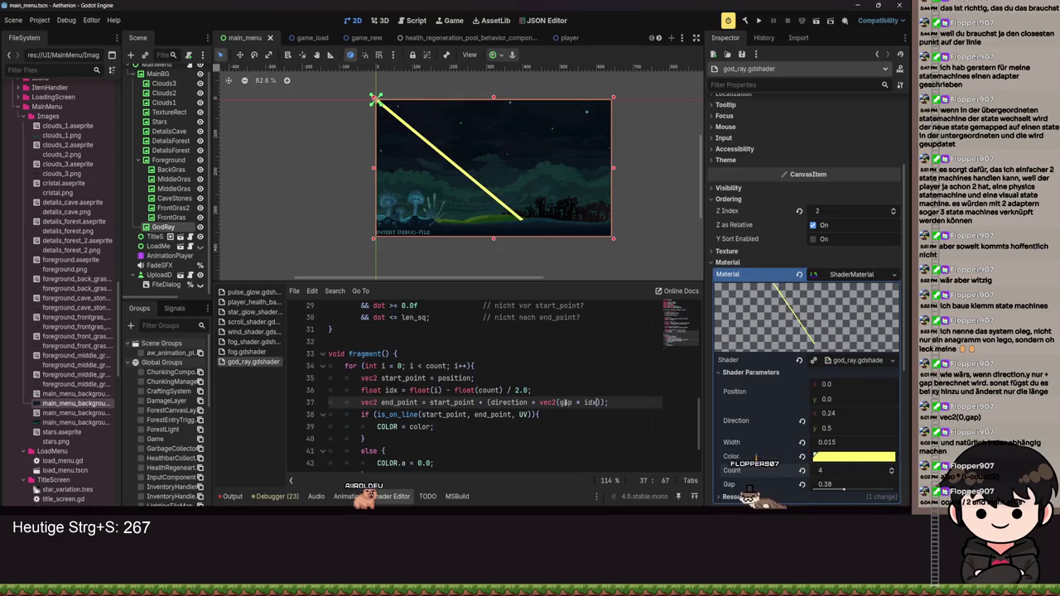
key(ctrl+s)
key(ctrl+s)
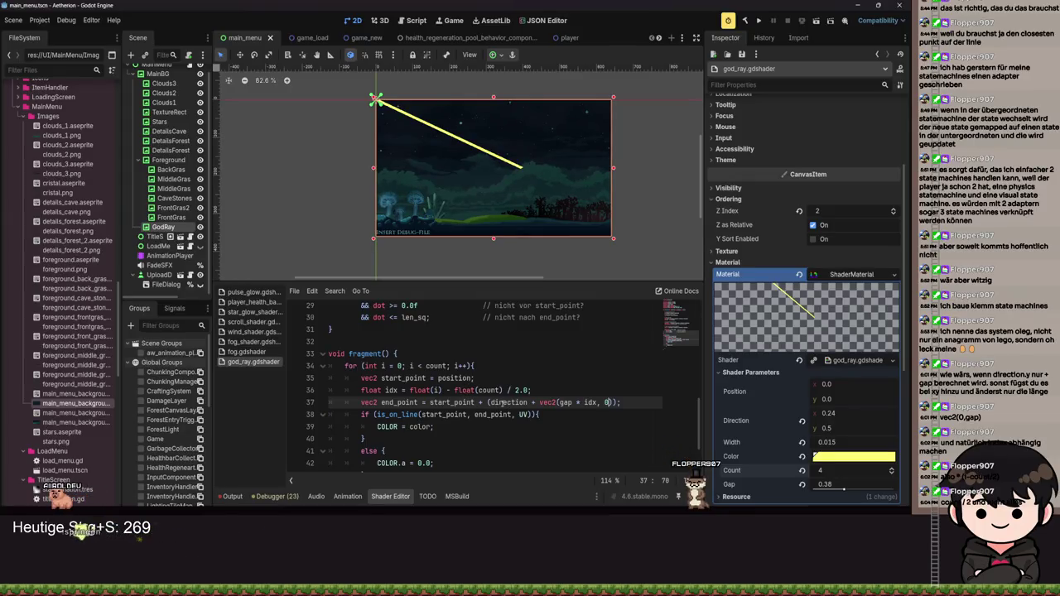
Step: Highlight the gap, direction and idx terms of the line 37 formula
double_click(566, 403)
double_click(499, 402)
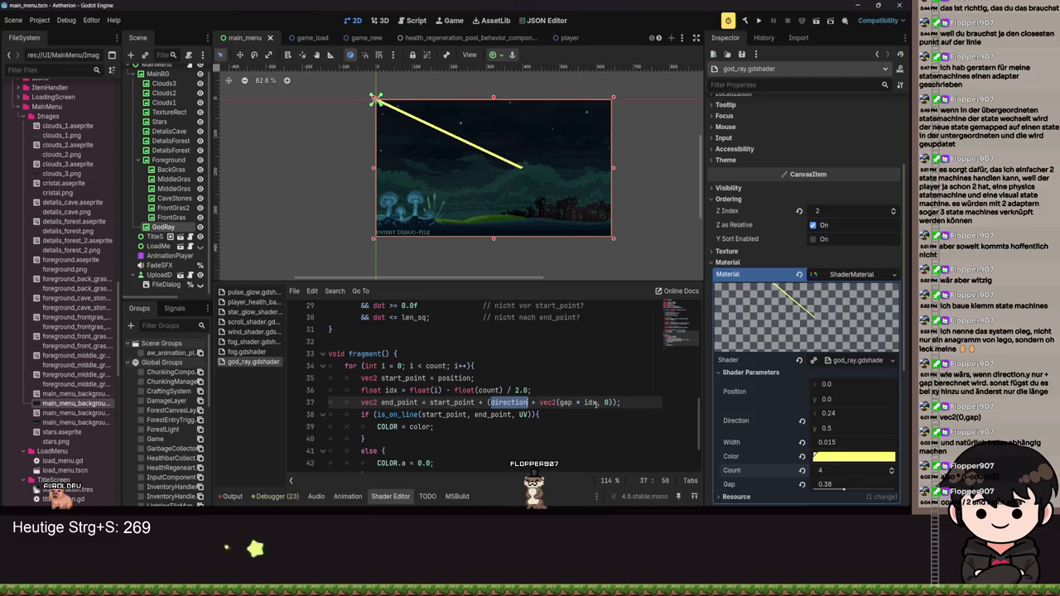
double_click(591, 402)
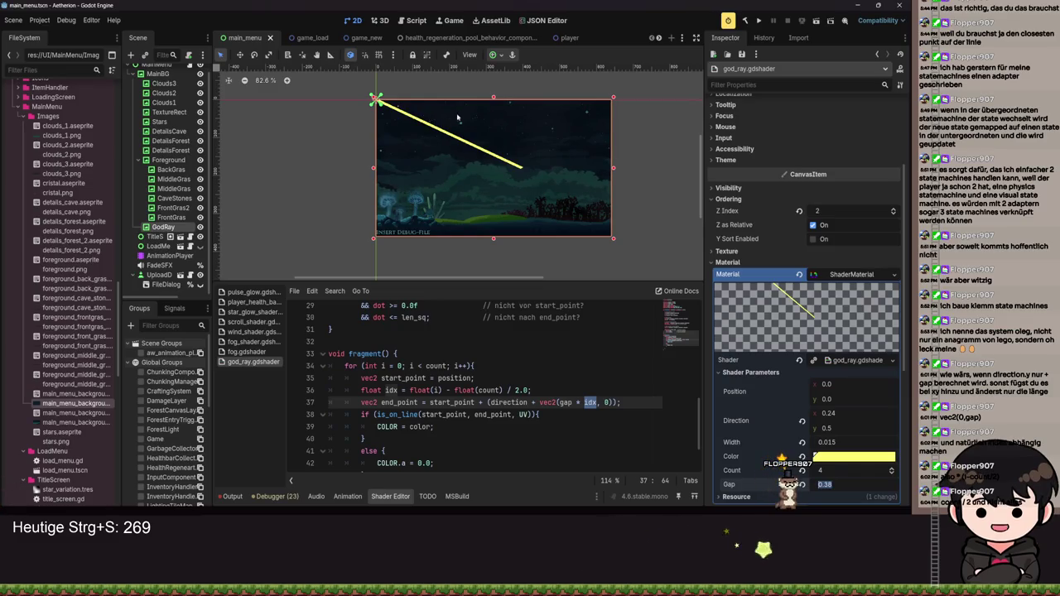
scroll(452, 344, down, 2)
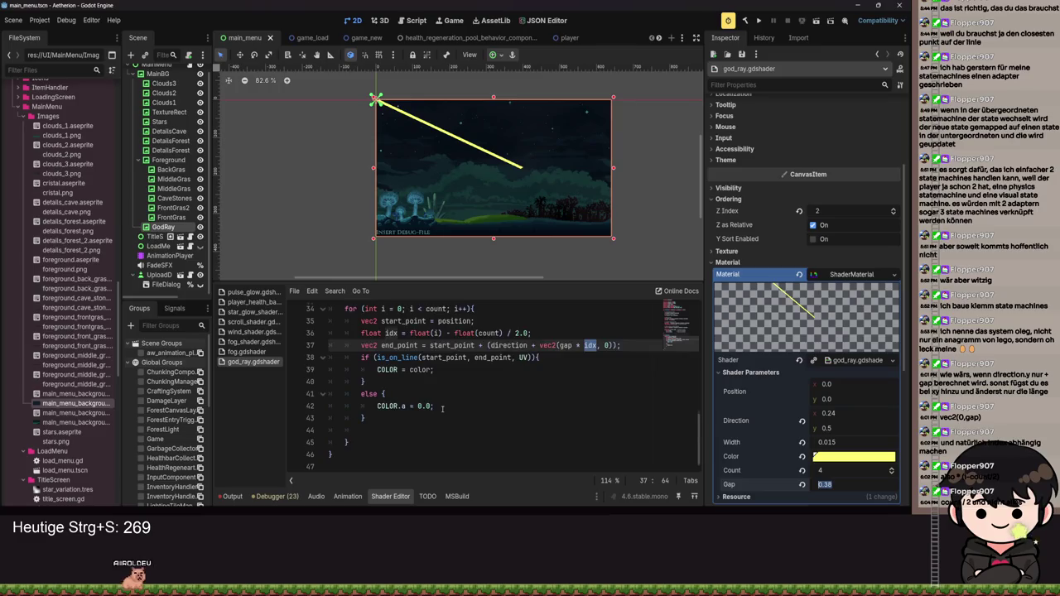
drag(456, 414, 329, 370)
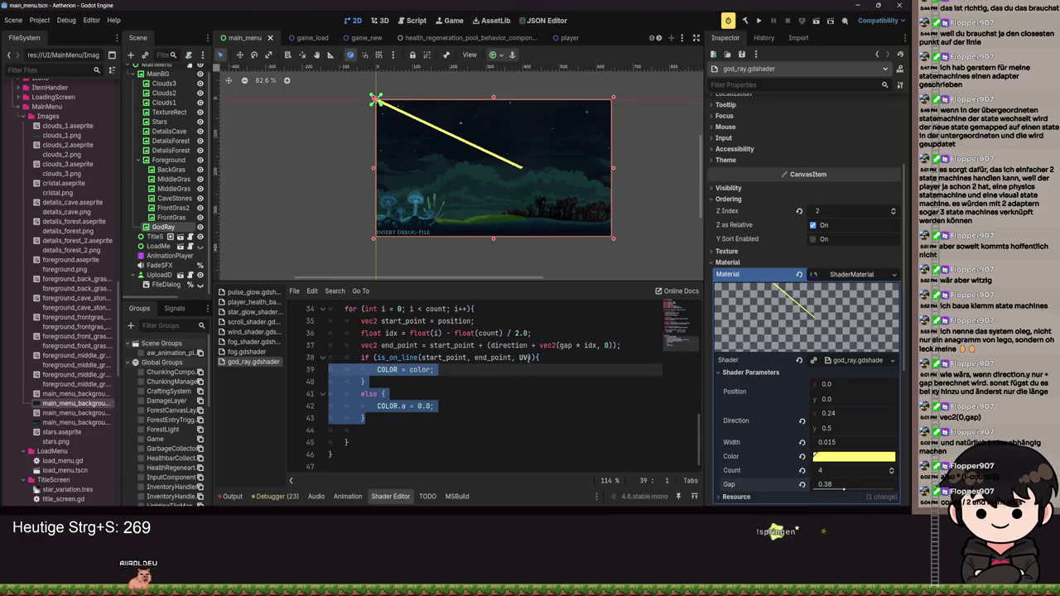
click(524, 358)
double_click(523, 358)
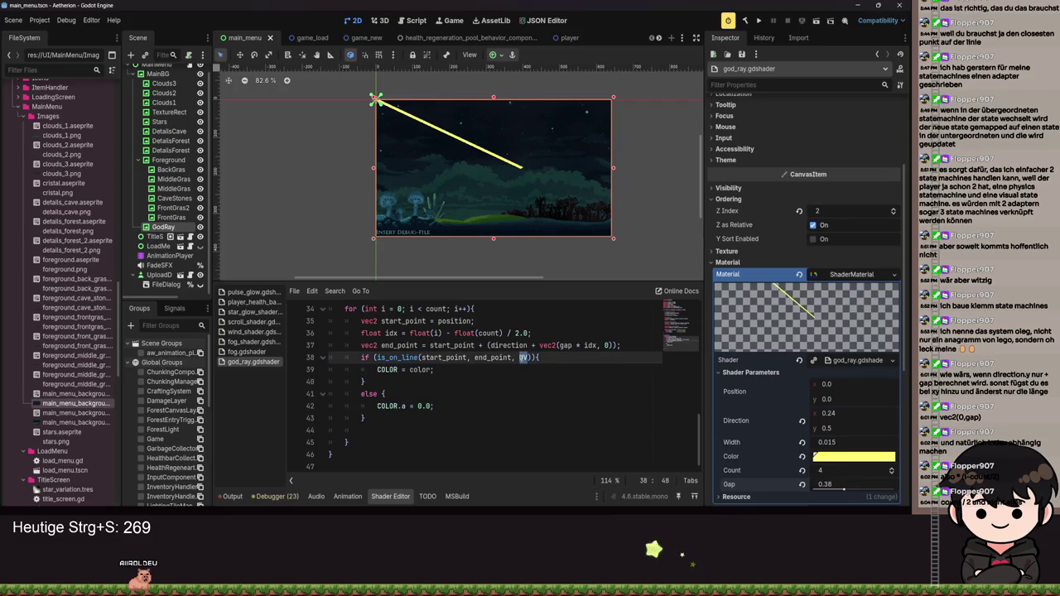
double_click(478, 357)
double_click(445, 356)
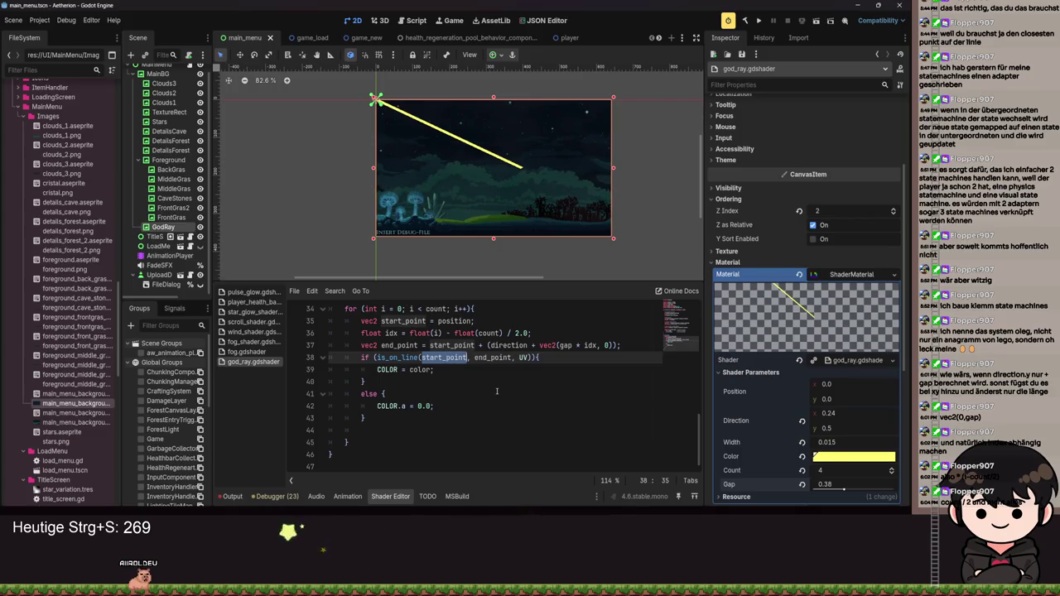
scroll(495, 457, up, 8)
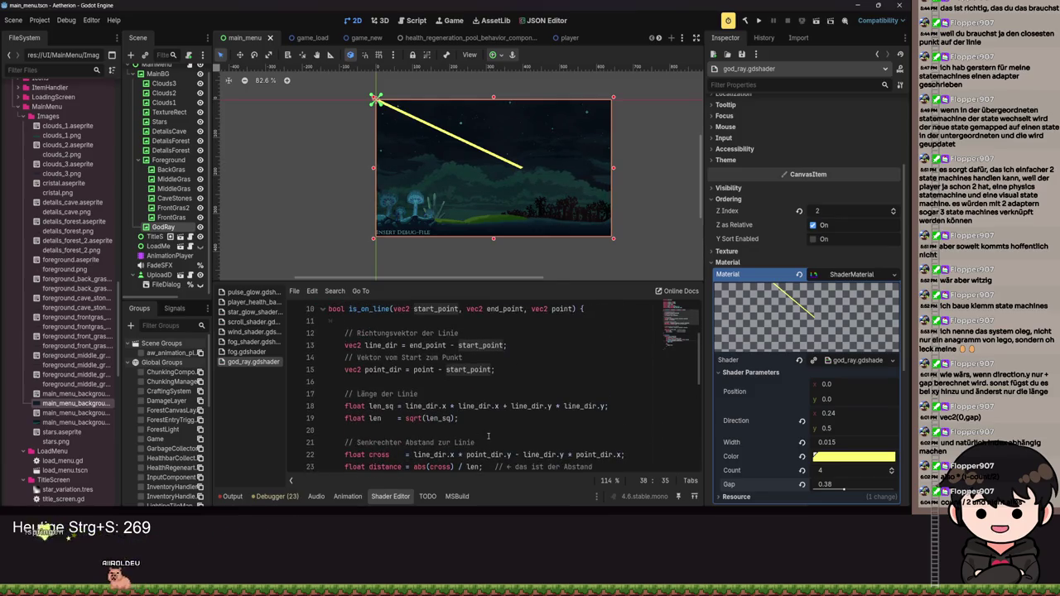
scroll(489, 437, down, 8)
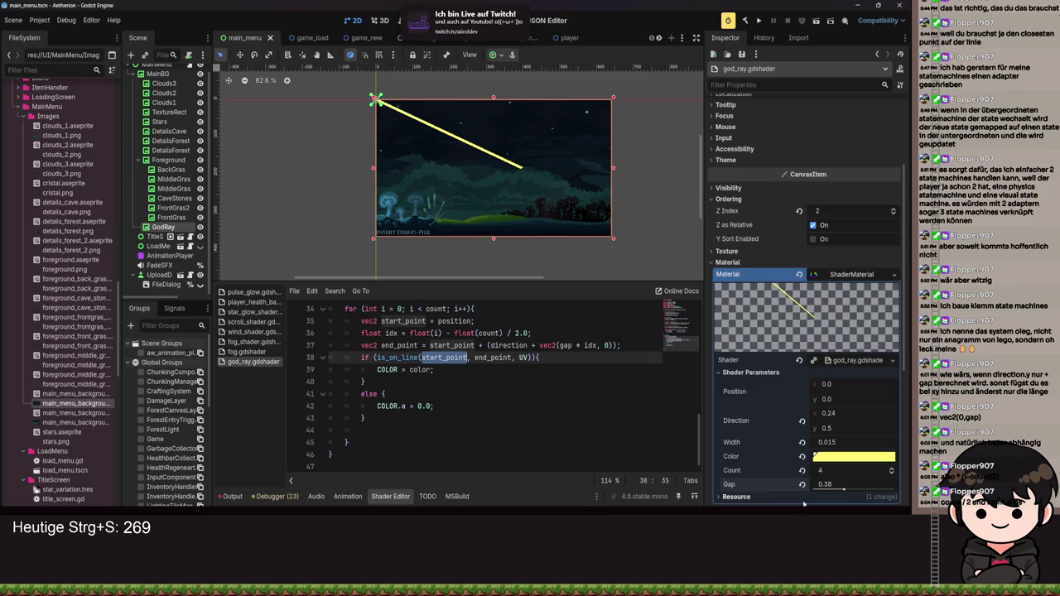
drag(843, 489, 829, 488)
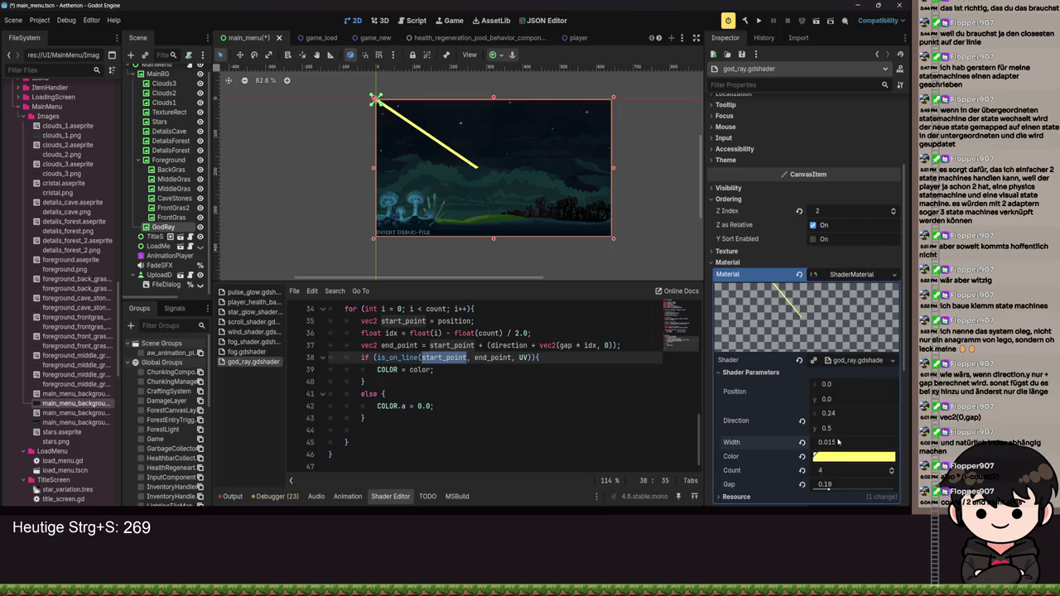
Step: Set Width to 0.01, make line 38 test UV + vec2(gap * idx, 0), save, and reduce Count
mouse_move(828, 442)
mouse_down()
mouse_move(855, 442)
mouse_move(819, 442)
mouse_up()
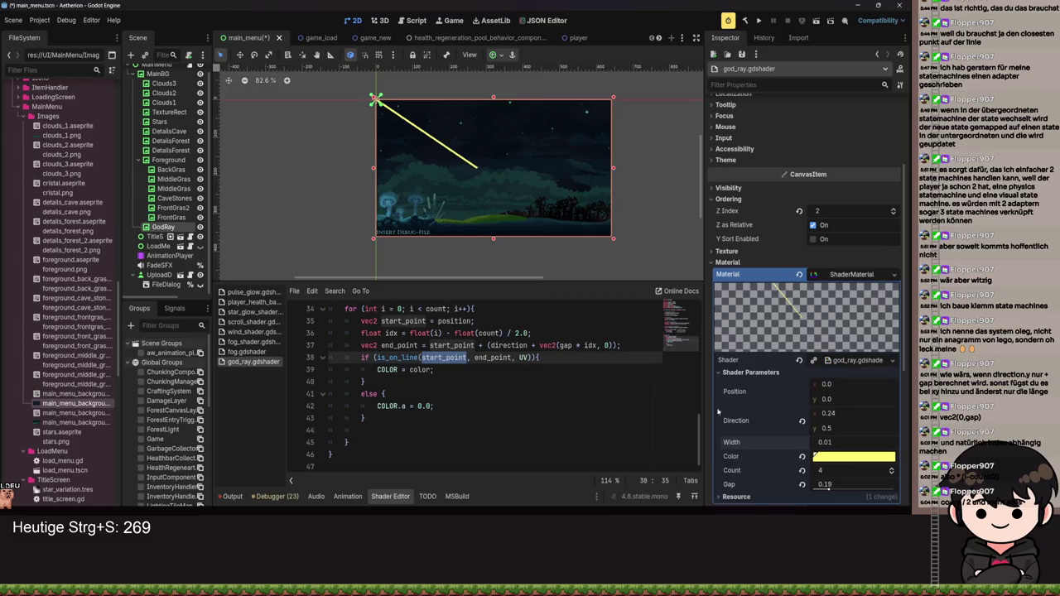
click(529, 357)
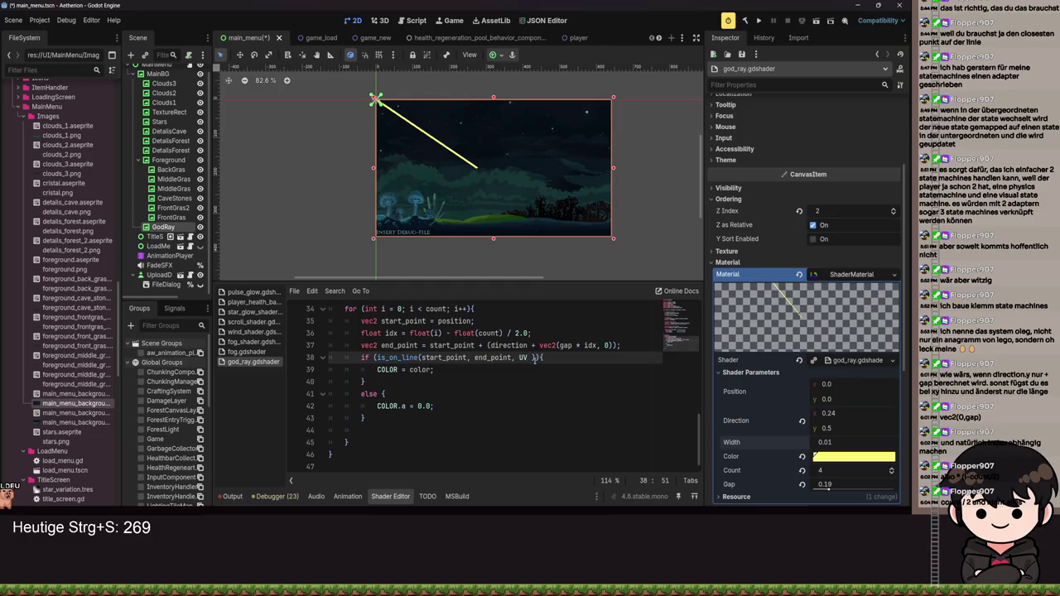
text(+ vec2(ga)
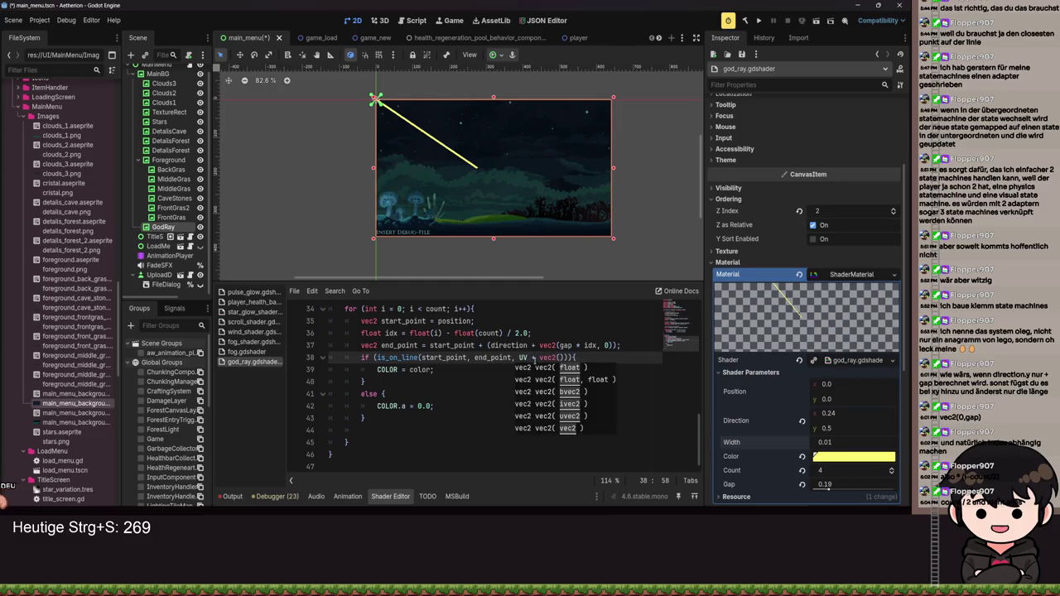
text(p)
key(BackSpace)
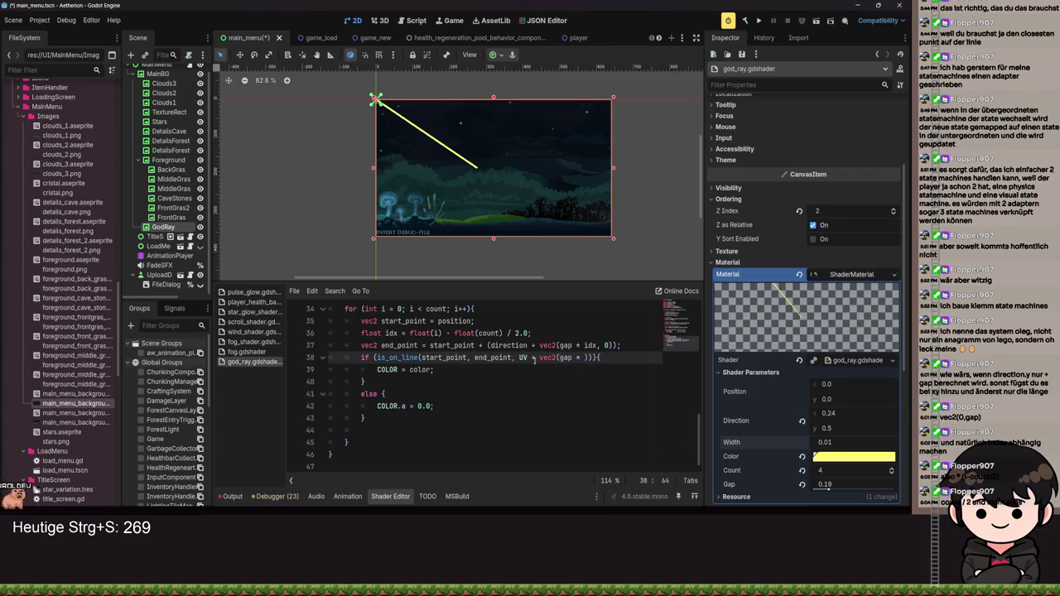
text(, 0)
key(ctrl+s)
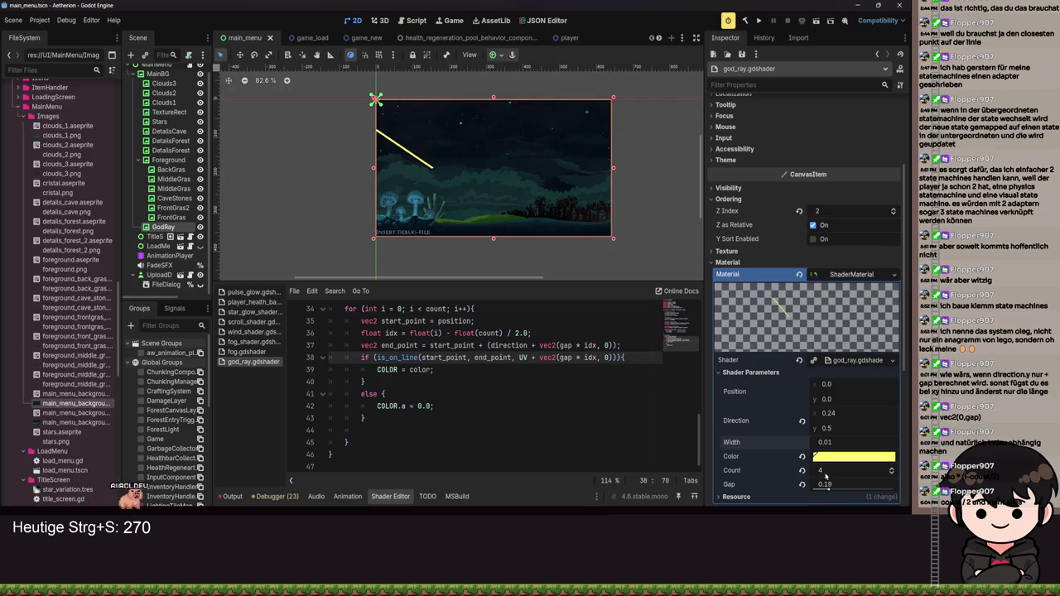
mouse_move(828, 469)
mouse_down()
mouse_move(816, 469)
mouse_move(833, 490)
mouse_up()
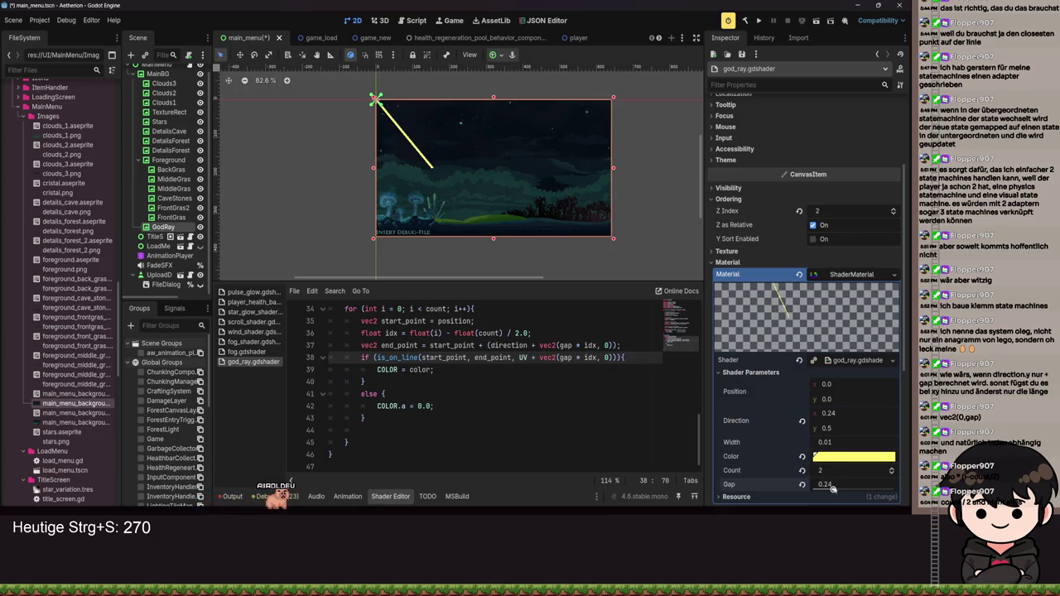
Step: Thicken the ray to Width 0.05, save, and adjust Gap to 0.2
drag(831, 450, 826, 441)
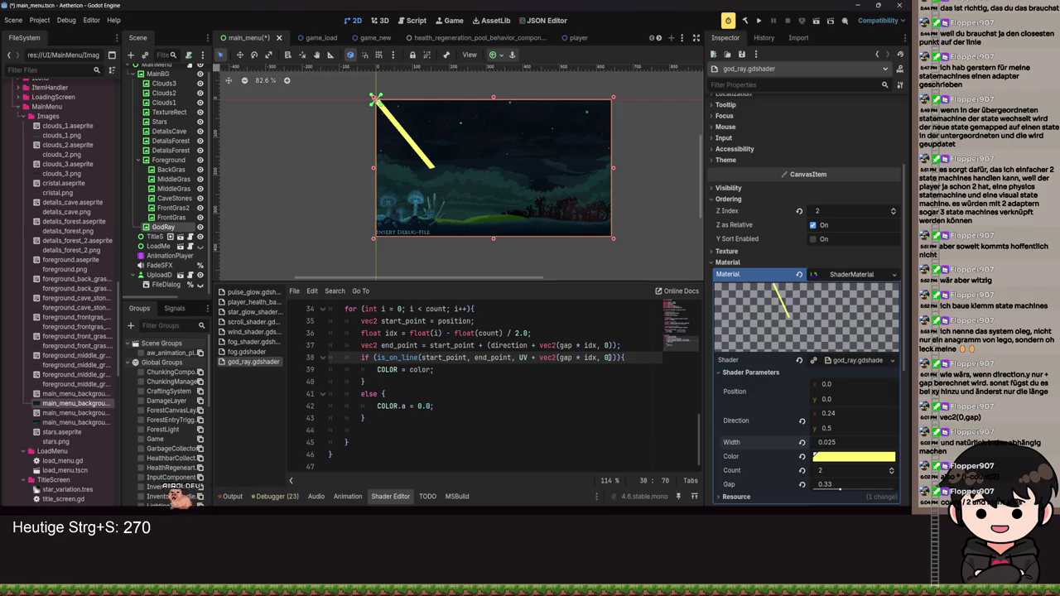
mouse_move(826, 442)
mouse_down()
mouse_move(838, 442)
mouse_move(853, 476)
mouse_move(824, 470)
mouse_move(841, 469)
mouse_up()
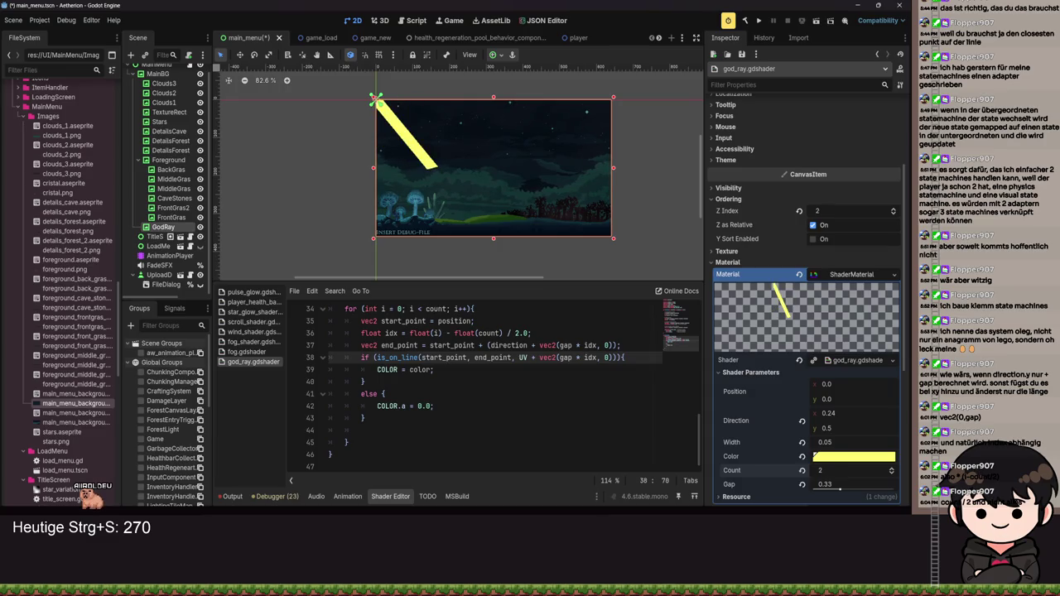
key(ctrl+s)
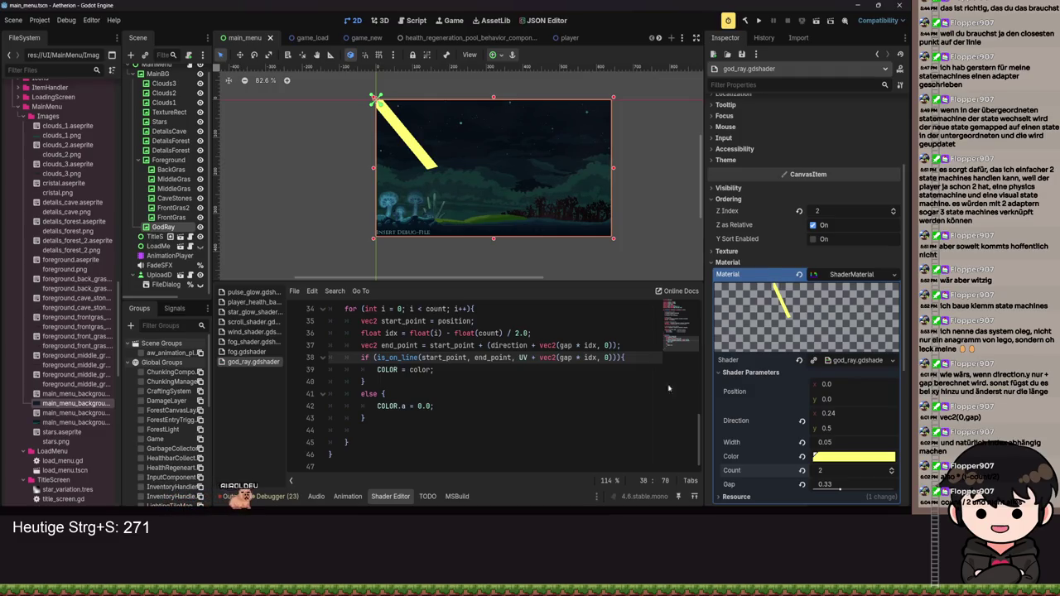
mouse_move(838, 492)
mouse_down()
mouse_move(815, 489)
mouse_move(826, 488)
mouse_up()
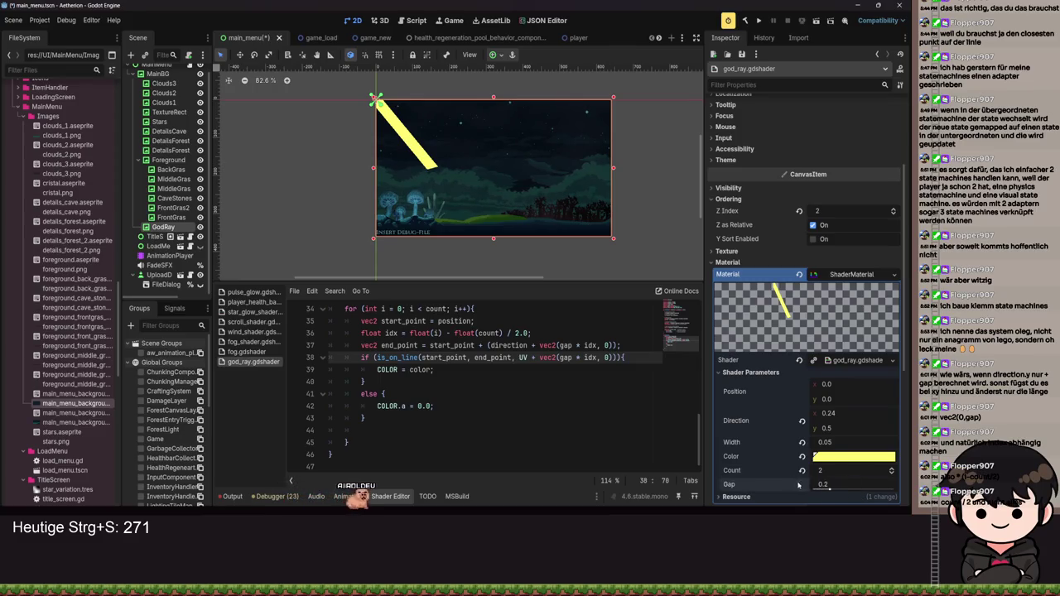
scroll(815, 470, up, 3)
click(803, 444)
click(802, 421)
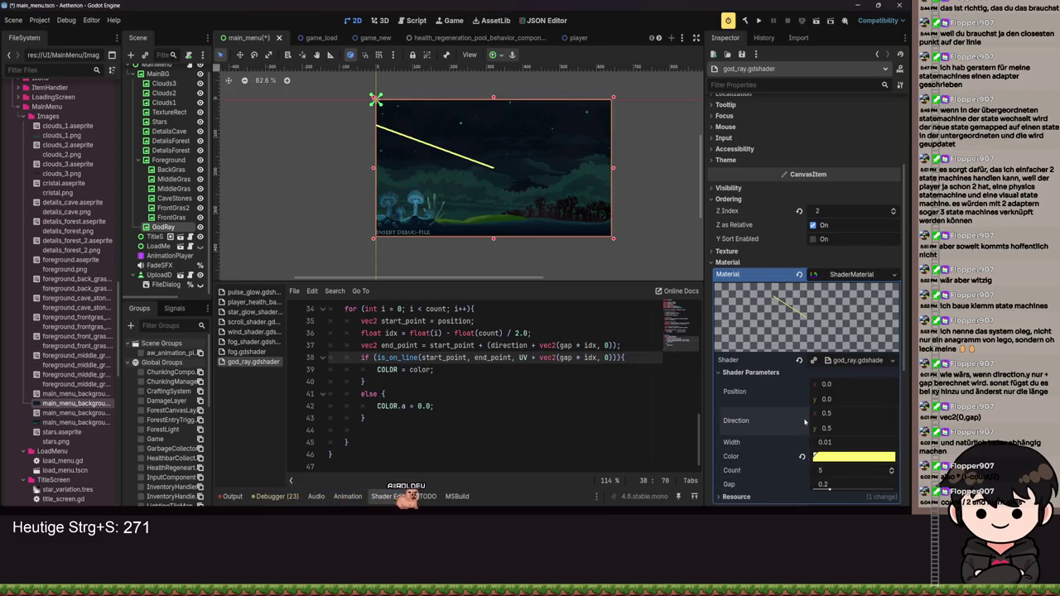
key(ctrl+s)
scroll(425, 154, up, 3)
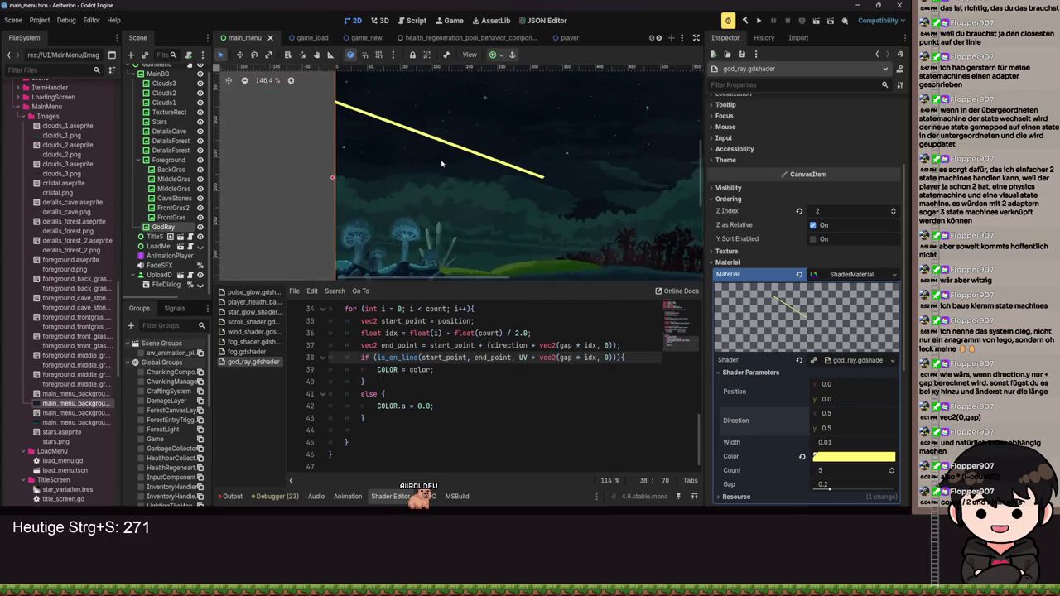
drag(519, 199, 473, 194)
mouse_move(826, 383)
mouse_down()
mouse_move(882, 383)
mouse_move(852, 400)
mouse_up()
scroll(431, 197, down, 2)
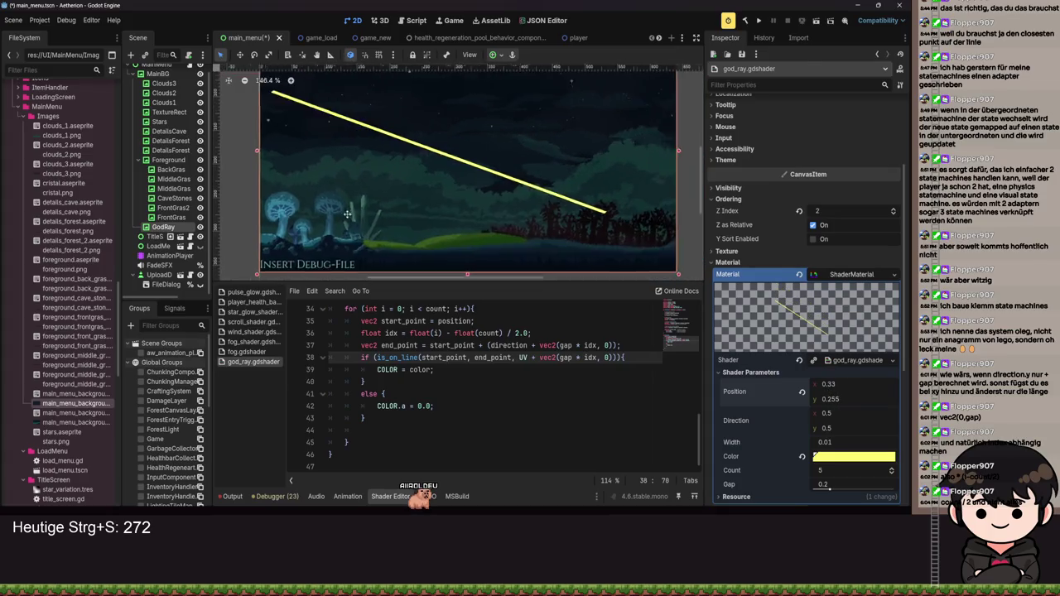
key(ctrl+s)
scroll(408, 188, up, 1)
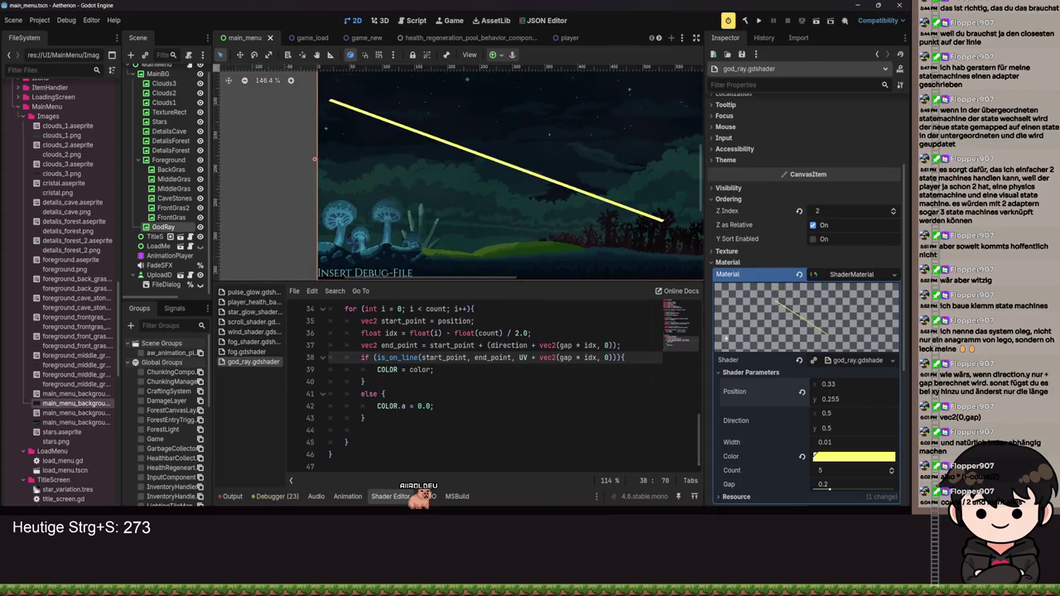
mouse_move(830, 495)
mouse_down()
mouse_move(813, 489)
mouse_move(830, 489)
mouse_up()
key(ctrl+s)
key(ctrl+s)
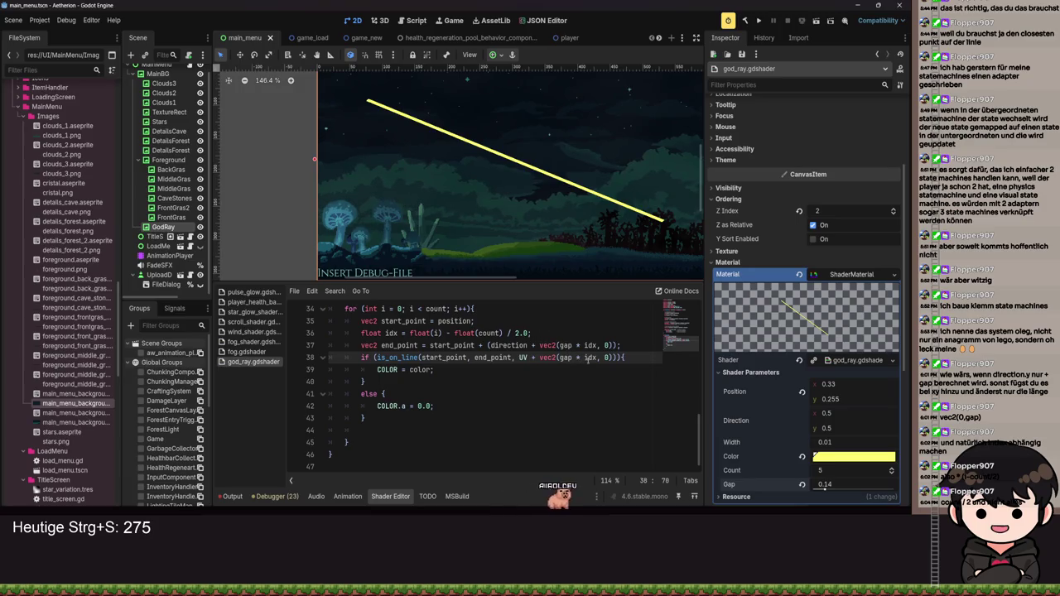
click(579, 334)
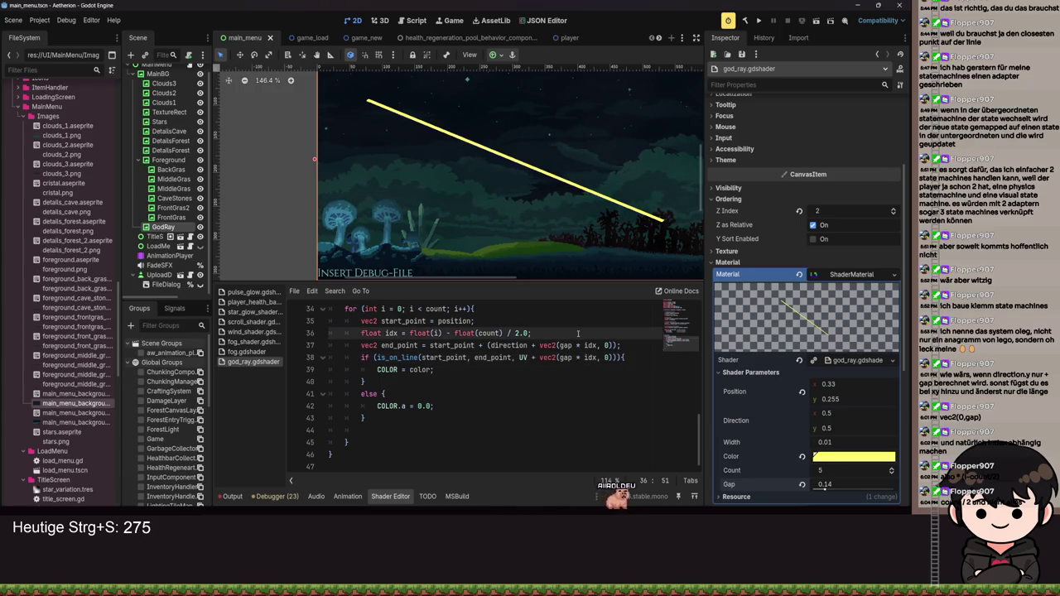
Step: Add a line declaring vec2 calc_gap = vec2(gap * idx, 0) below the idx calculation and save
key(Return)
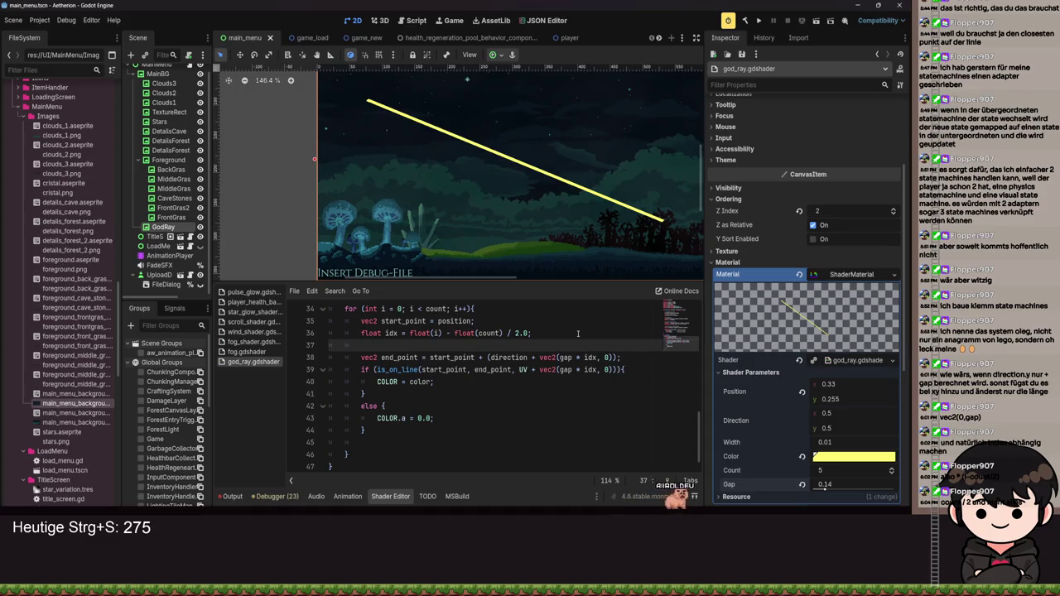
text(vec2()
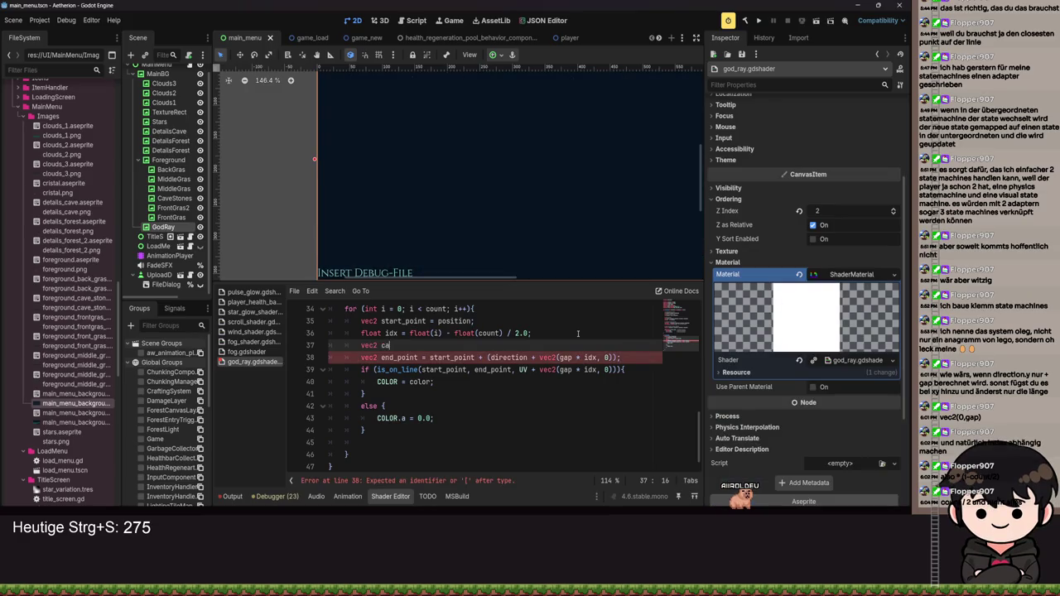
text( = vec2(g)
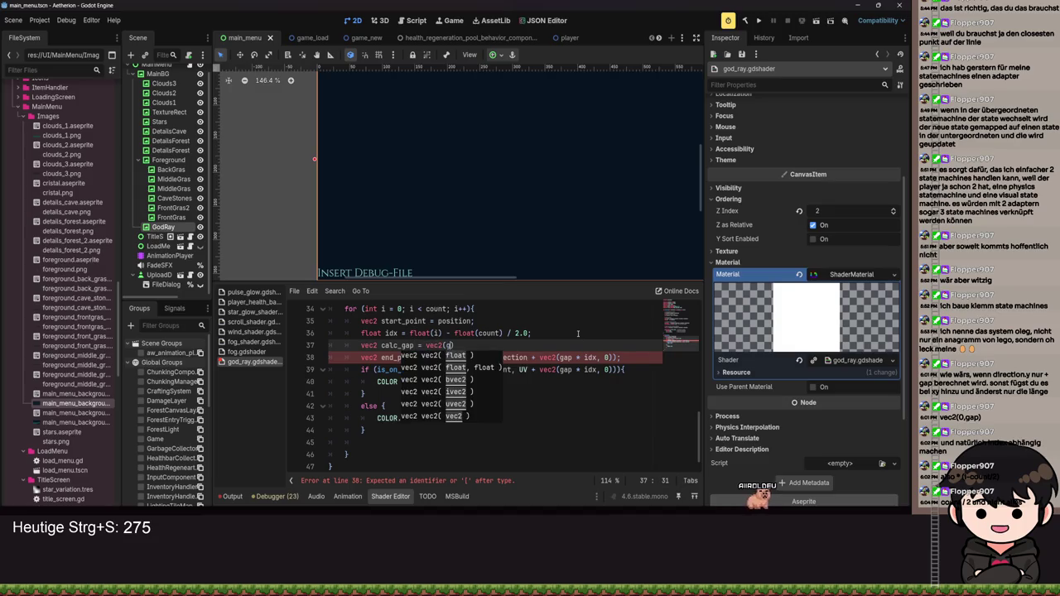
text(idx, 0)
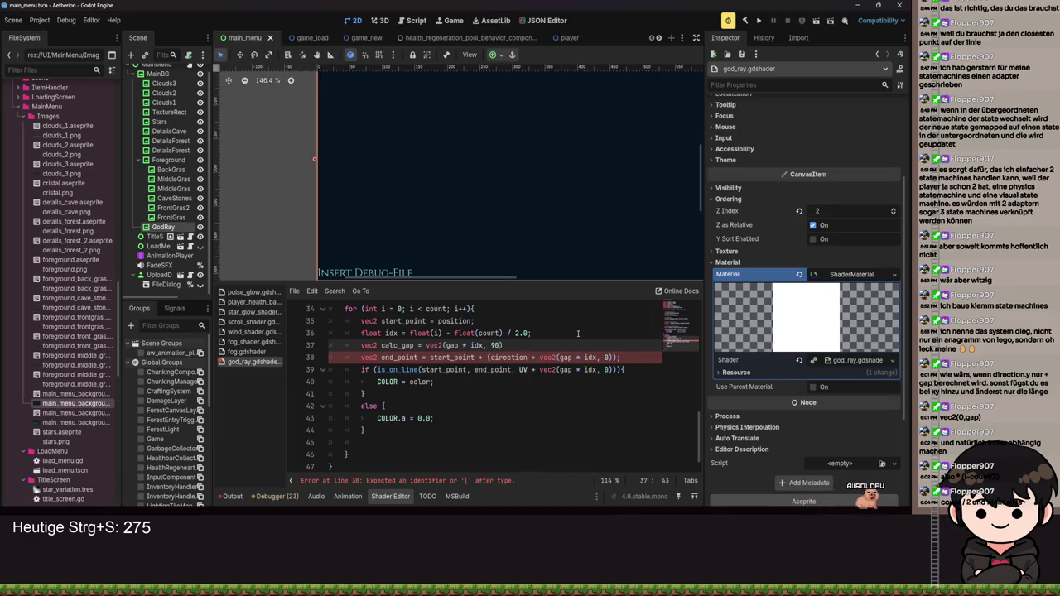
text(;)
key(ctrl+s)
Step: Replace the inline offset in end_point and in the line test with calc_gap, then save
drag(539, 357, 600, 358)
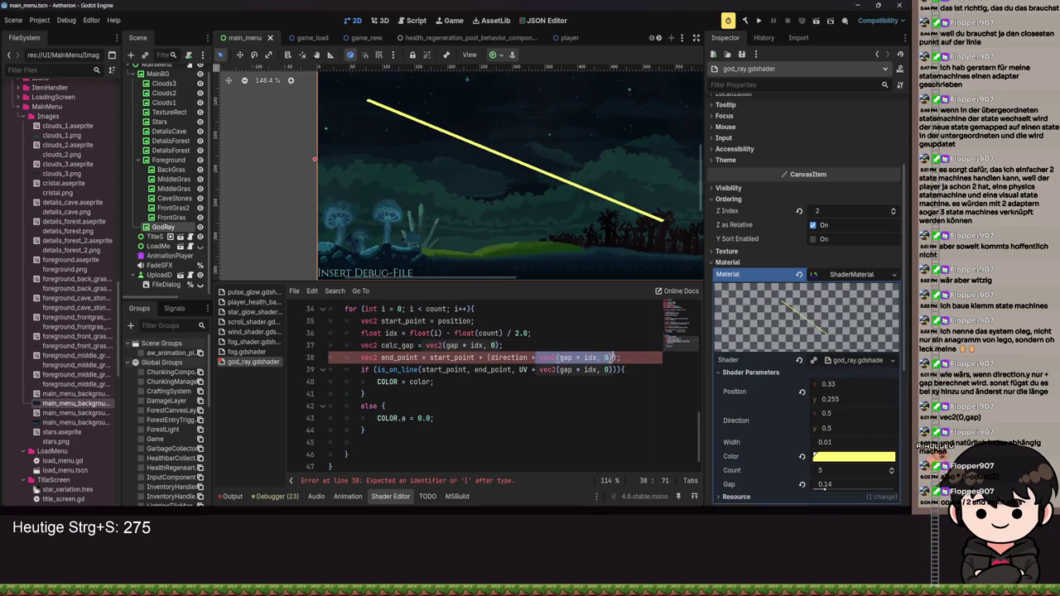
text(calc_gap)
key(Down)
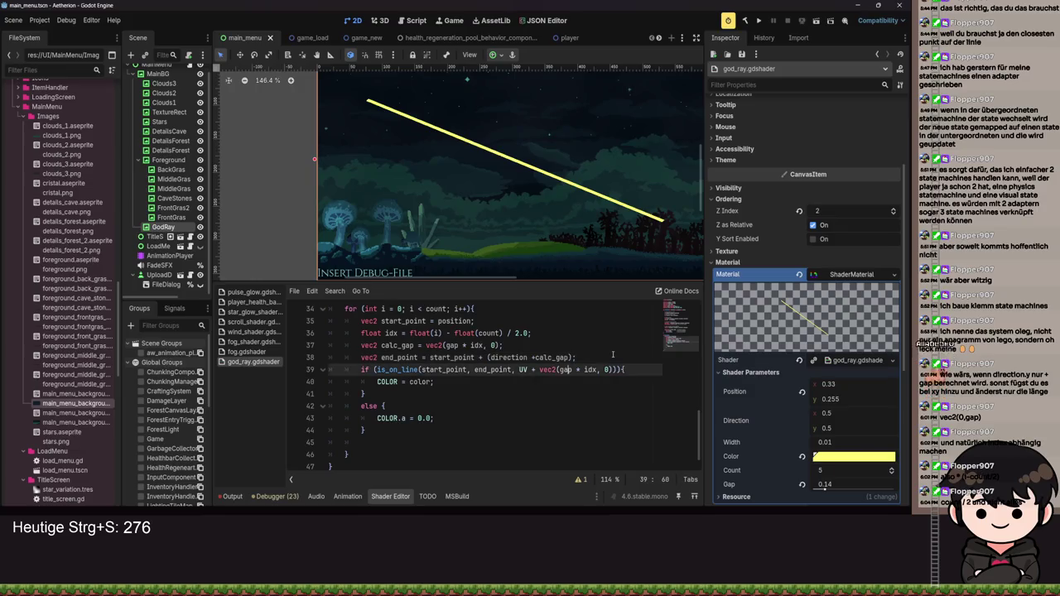
key(ctrl+Left)
key(ctrl+shift+Right)
key(ctrl+shift+Right)
key(ctrl+shift+Right)
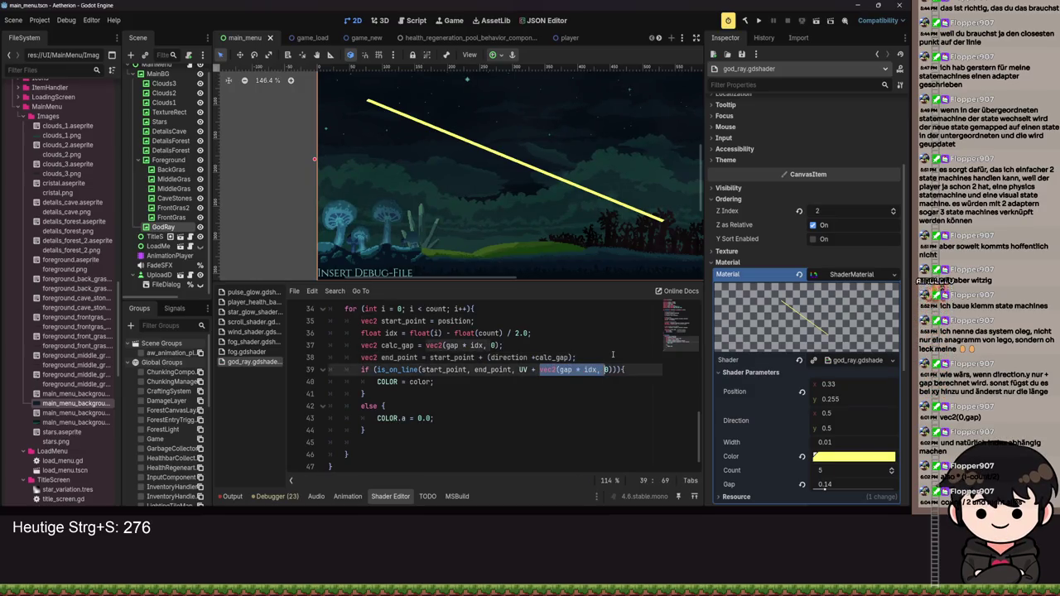
text(calc_gap)
key(ctrl+s)
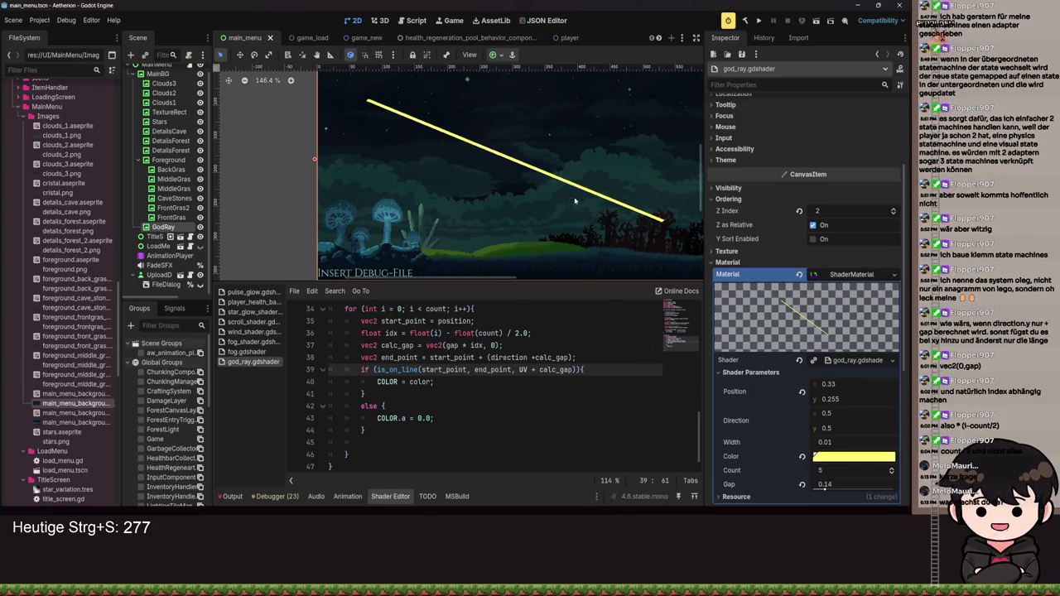
drag(556, 198, 500, 203)
scroll(367, 155, left, 4)
scroll(367, 155, up, 3)
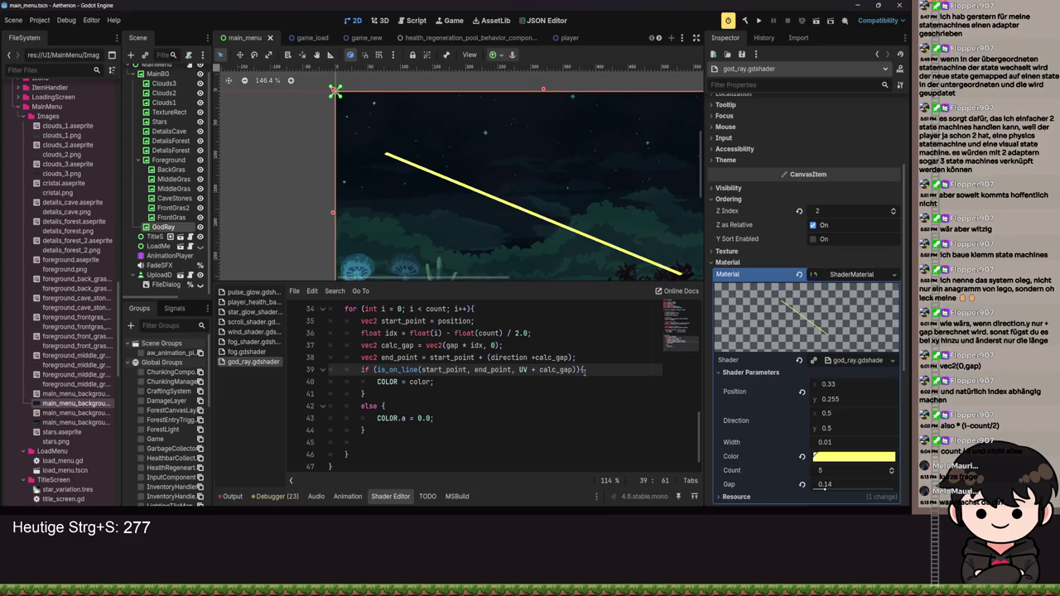
Step: Drag the god_ray Shader Parameters to Gap 0.15 and Count 3
drag(824, 489, 825, 488)
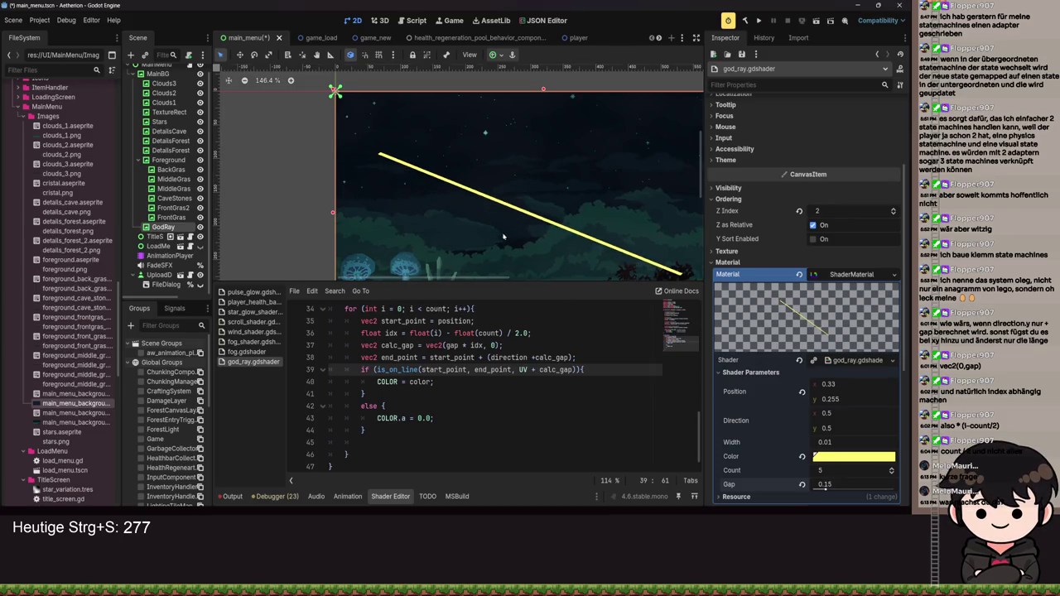
scroll(471, 179, down, 3)
scroll(472, 179, right, 2)
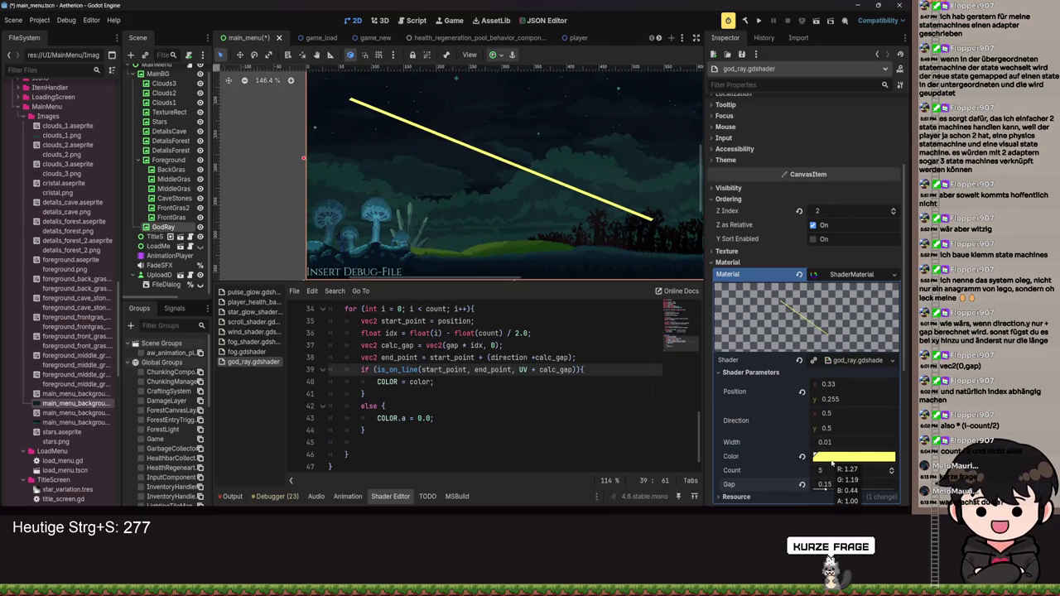
mouse_move(832, 470)
mouse_down()
mouse_move(807, 470)
mouse_move(819, 471)
mouse_up()
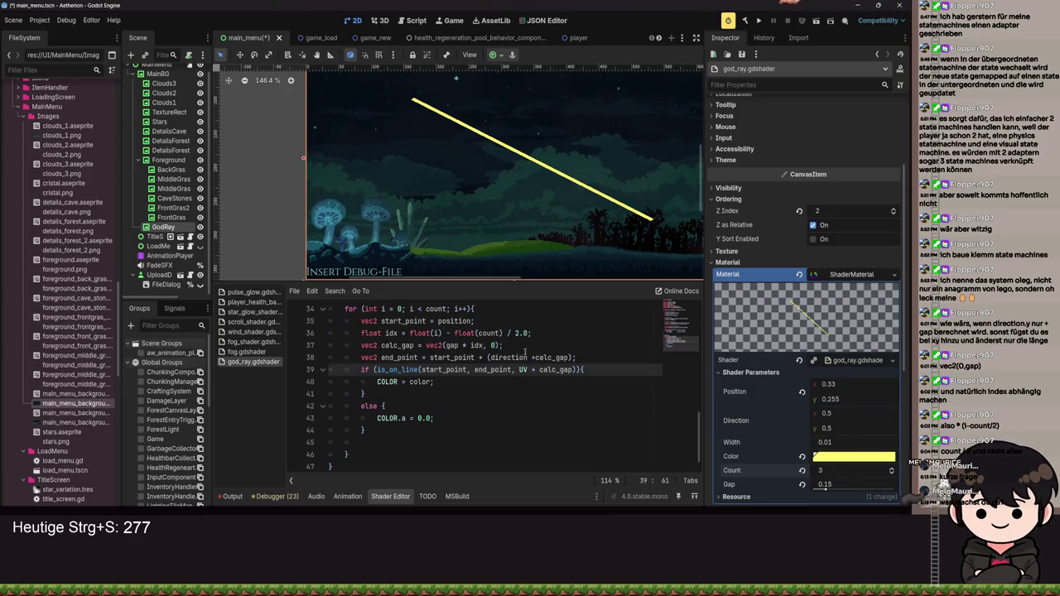
click(473, 320)
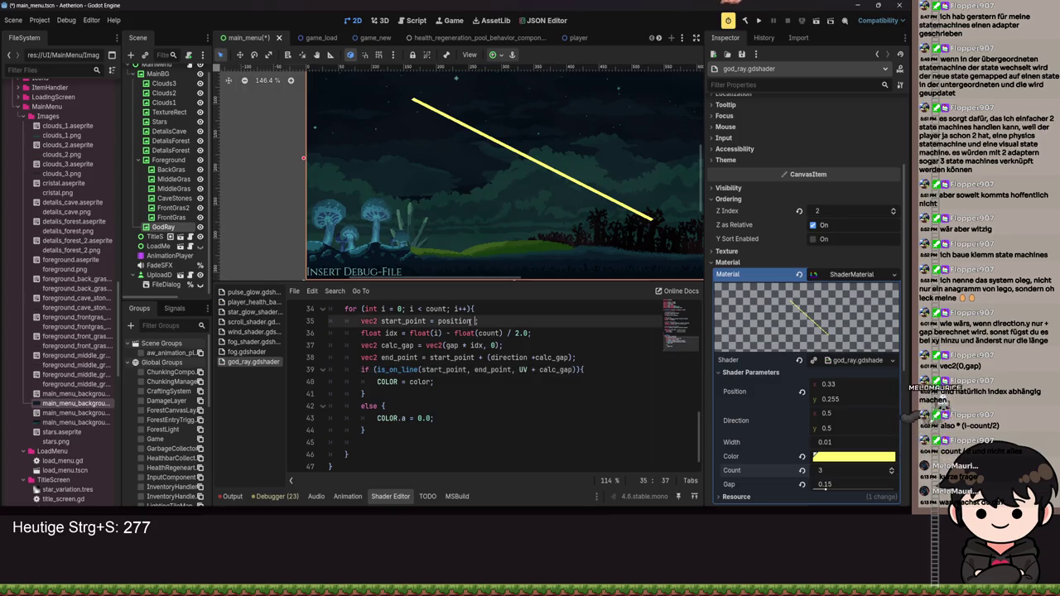
Step: Move the idx and calc_gap lines above the start_point line with Alt+Up
click(514, 348)
key(alt+Up)
key(alt+Up)
key(Down)
key(Down)
key(alt+Up)
key(alt+Up)
key(ctrl+s)
Step: Change start_point to 'position + calc_gap' and save the shader
click(473, 347)
text(+)
key(ctrl+s)
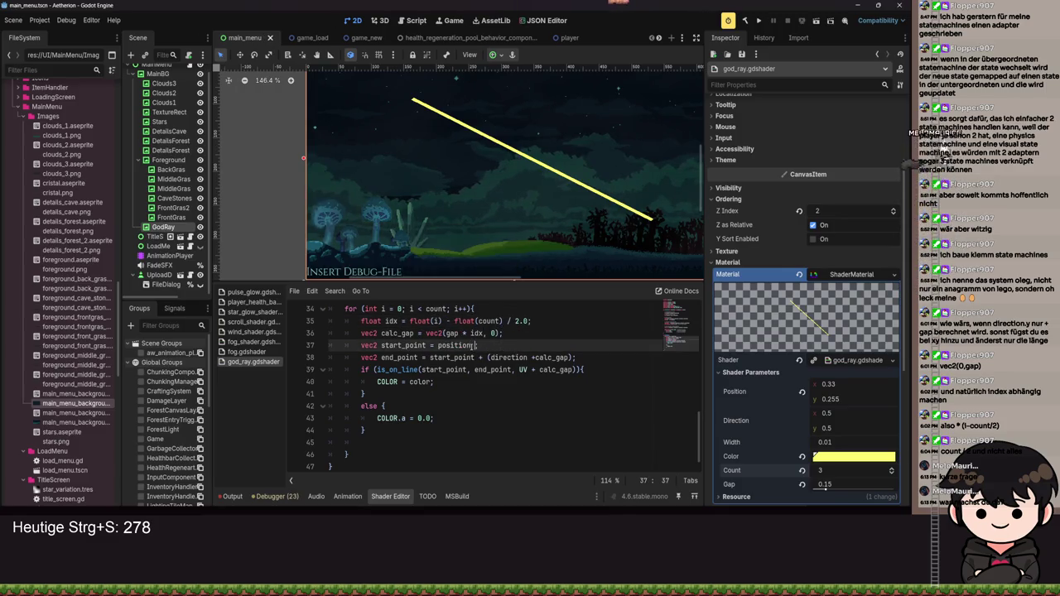
text(cal)
key(Return)
key(ctrl+s)
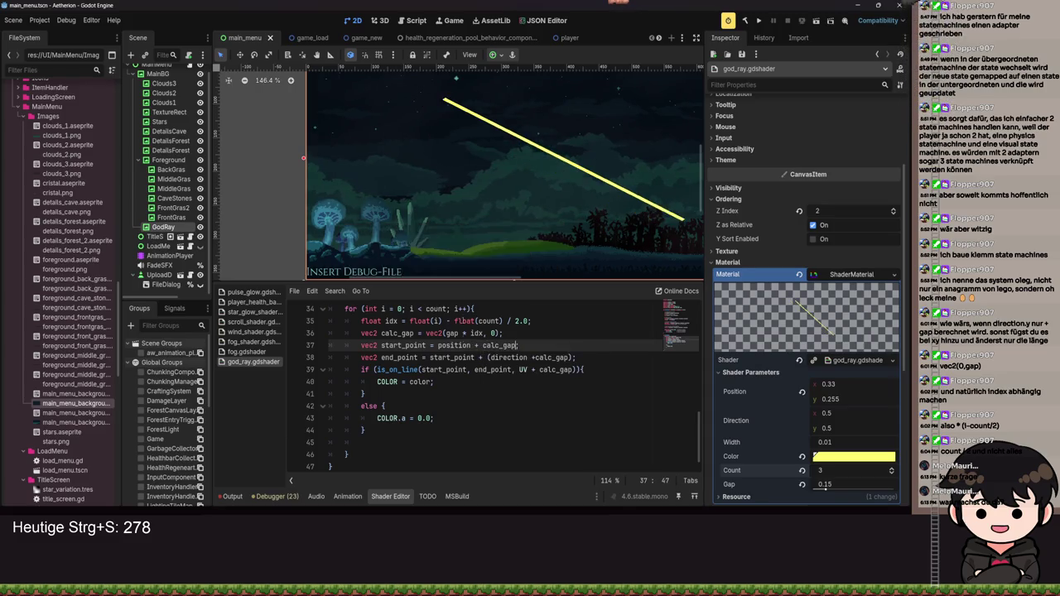
key(ctrl+s)
scroll(560, 214, down, 2)
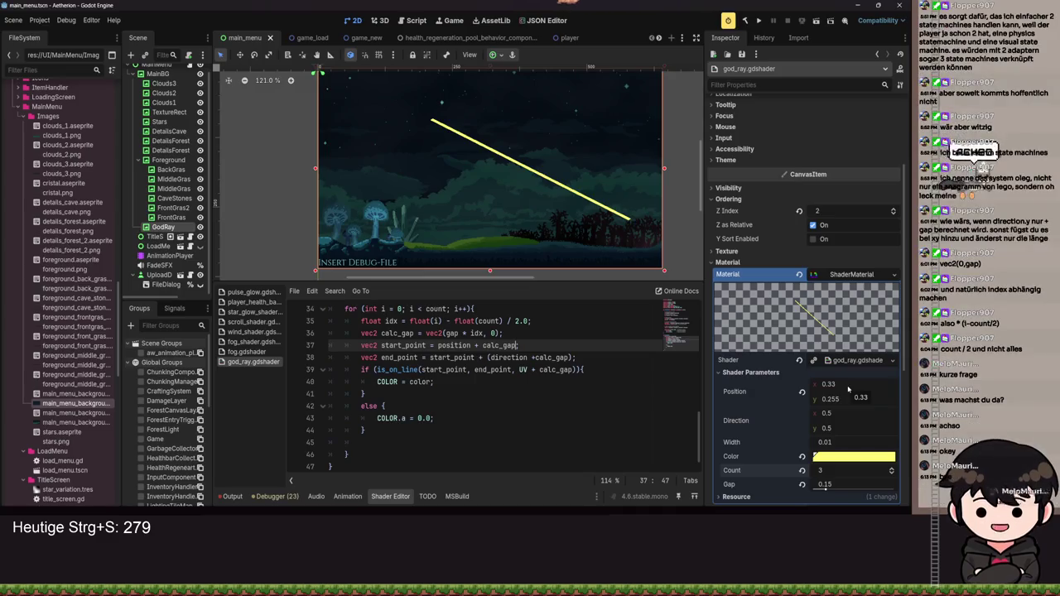
Step: Move the ray's Position to 0.235, 0.195 and lower its Count
scroll(848, 389, up, 2)
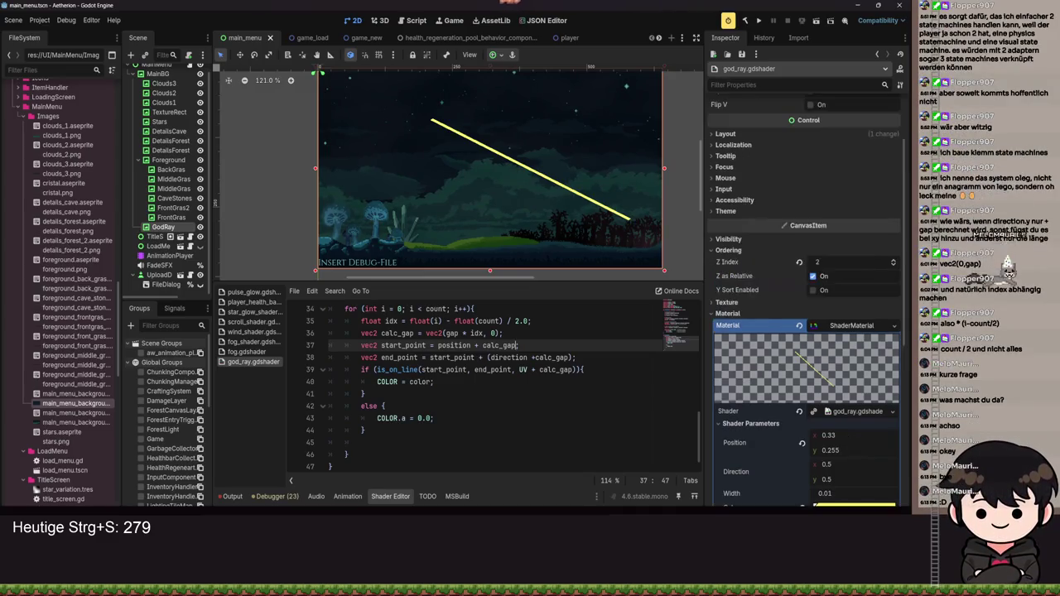
scroll(841, 353, down, 4)
mouse_move(841, 354)
mouse_down()
mouse_move(832, 333)
mouse_move(840, 350)
mouse_up()
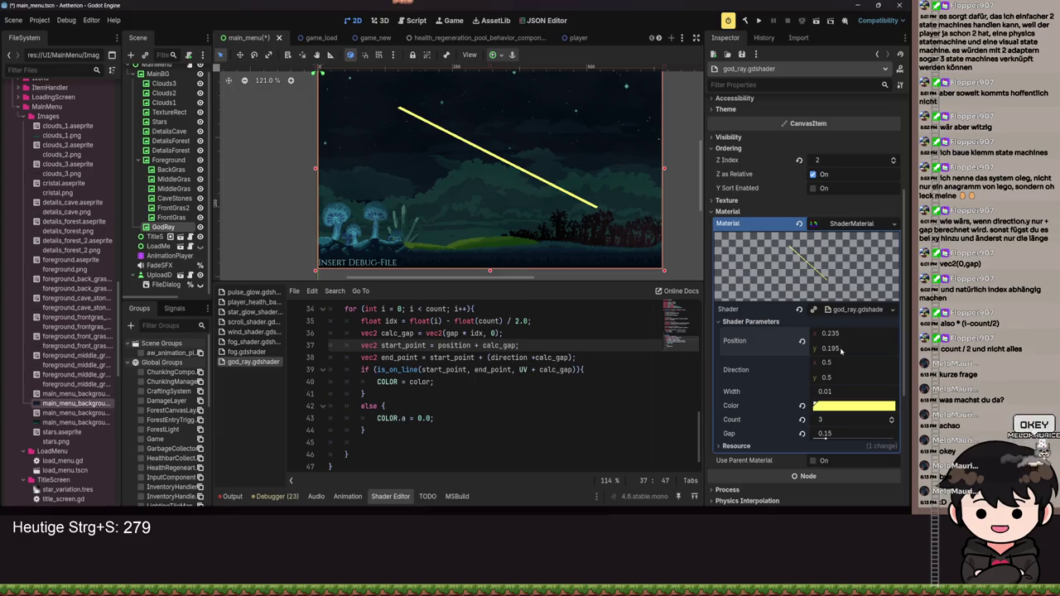
mouse_move(828, 419)
mouse_down()
mouse_move(816, 419)
mouse_move(878, 419)
mouse_move(795, 419)
mouse_up()
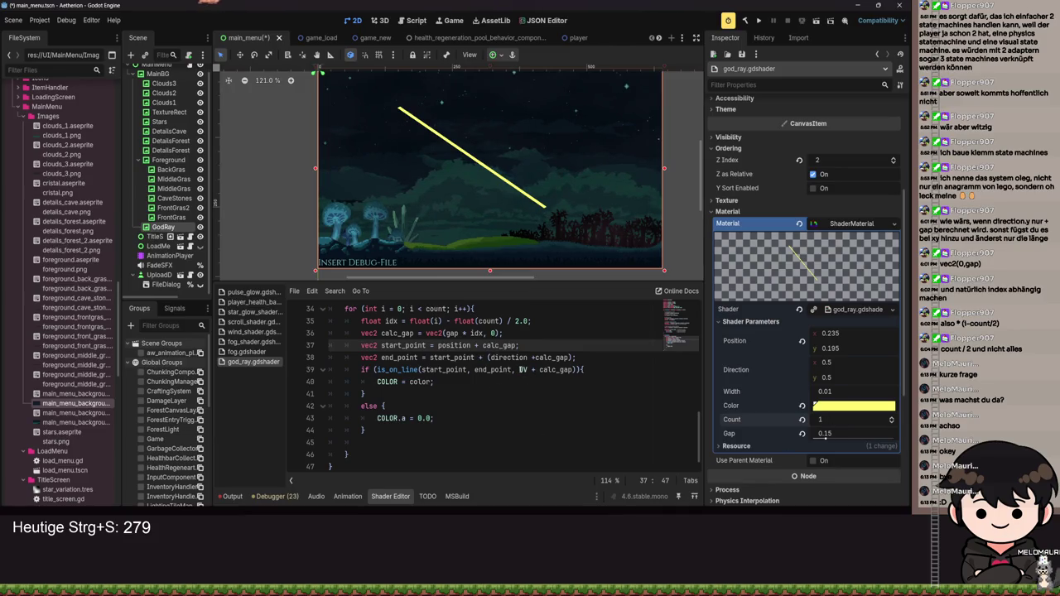
Step: Review start_point and end_point in the line test and end_point line, then save the scene
click(519, 369)
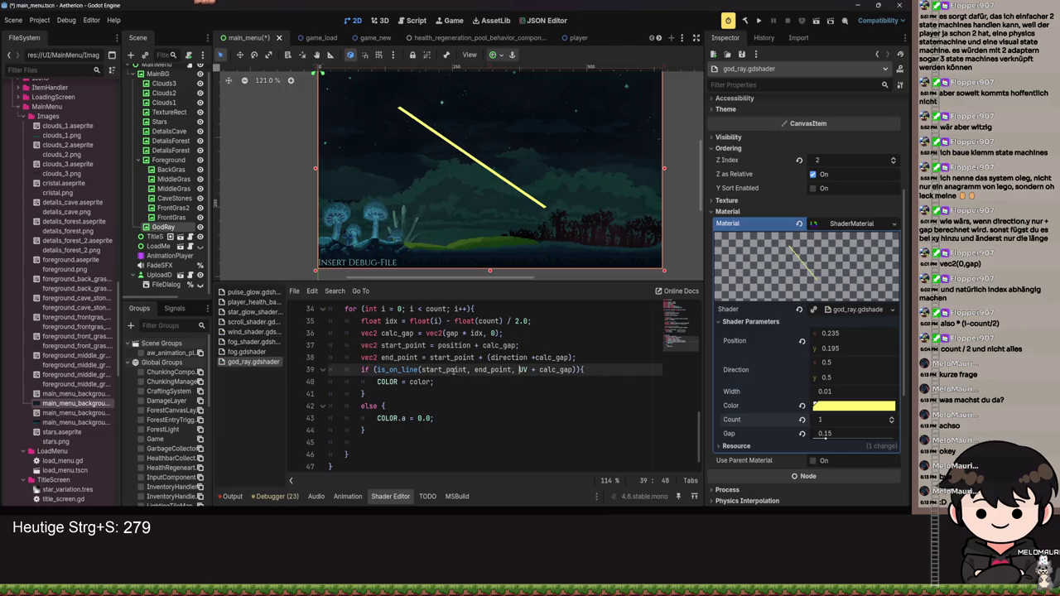
double_click(452, 370)
double_click(485, 371)
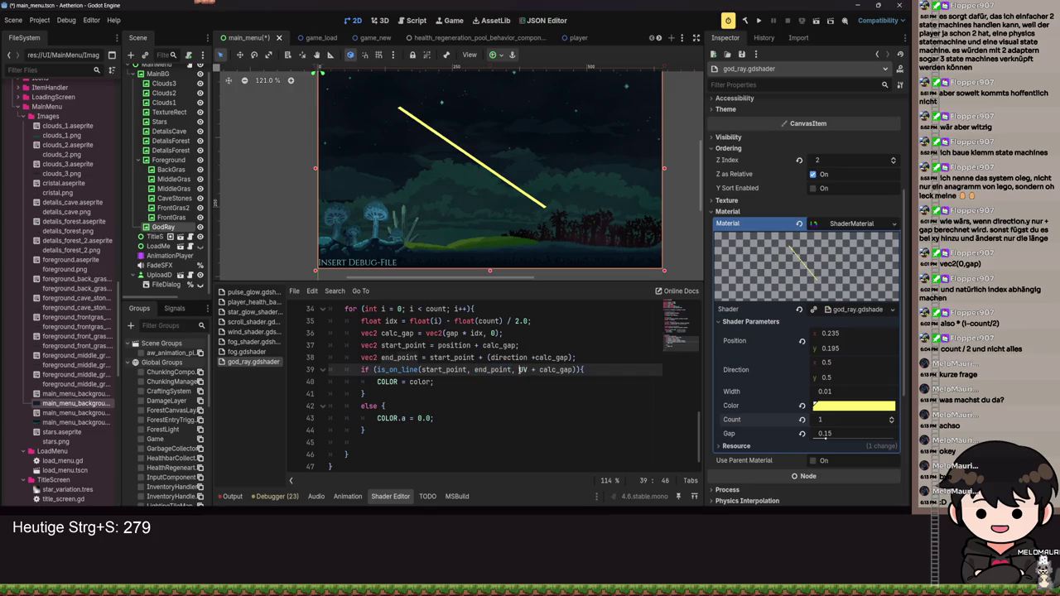
click(534, 358)
key(ctrl+s)
text(5)
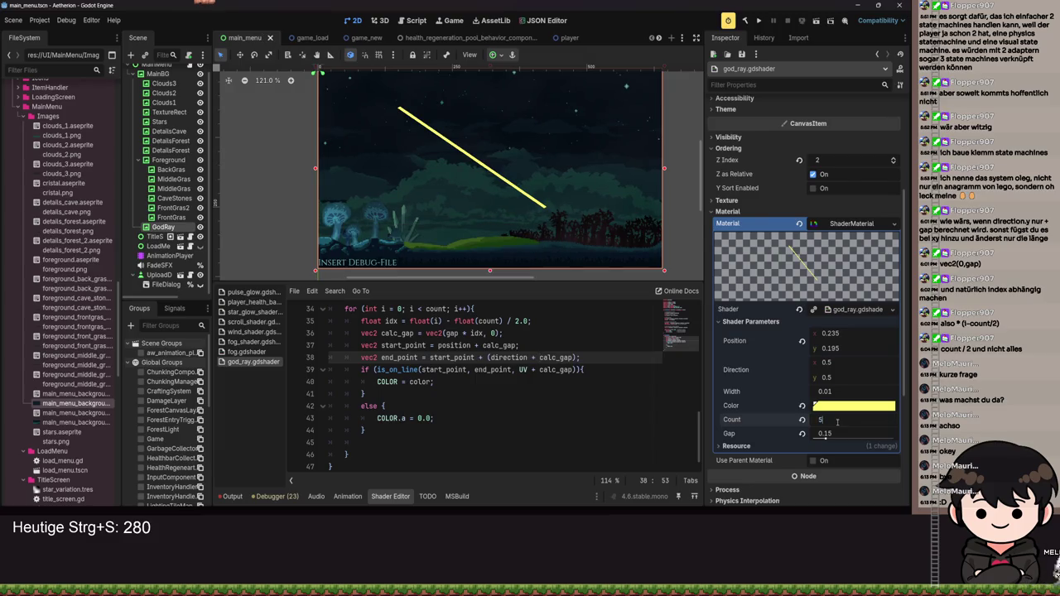
Step: Confirm Count 5, save, and drag Gap down to 0.0
key(Return)
key(ctrl+s)
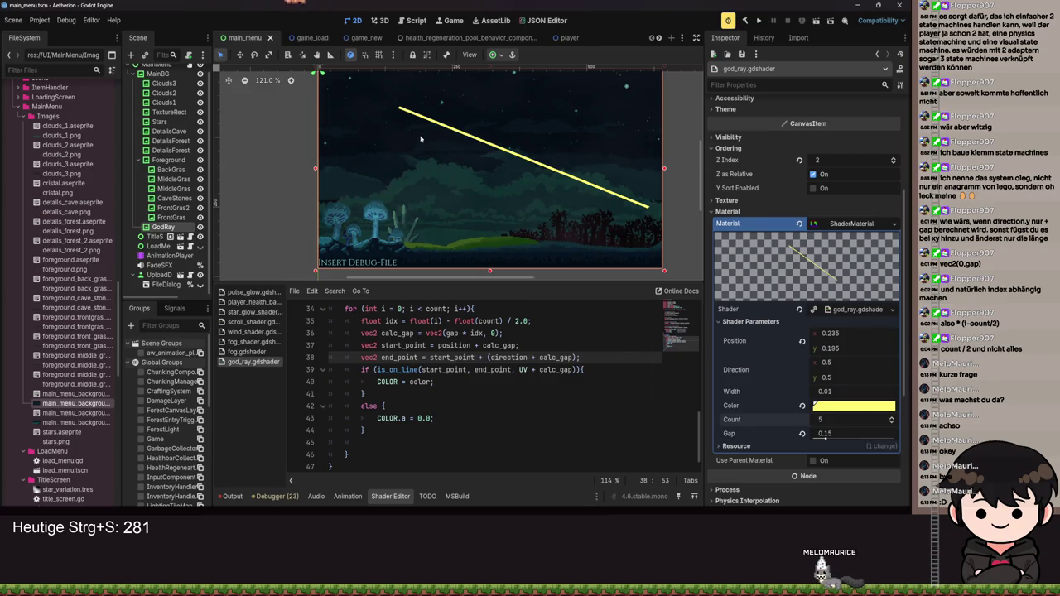
mouse_move(832, 425)
mouse_down()
mouse_move(803, 425)
mouse_move(904, 444)
mouse_move(844, 437)
mouse_move(836, 419)
mouse_move(852, 419)
mouse_move(828, 439)
mouse_move(800, 431)
mouse_up()
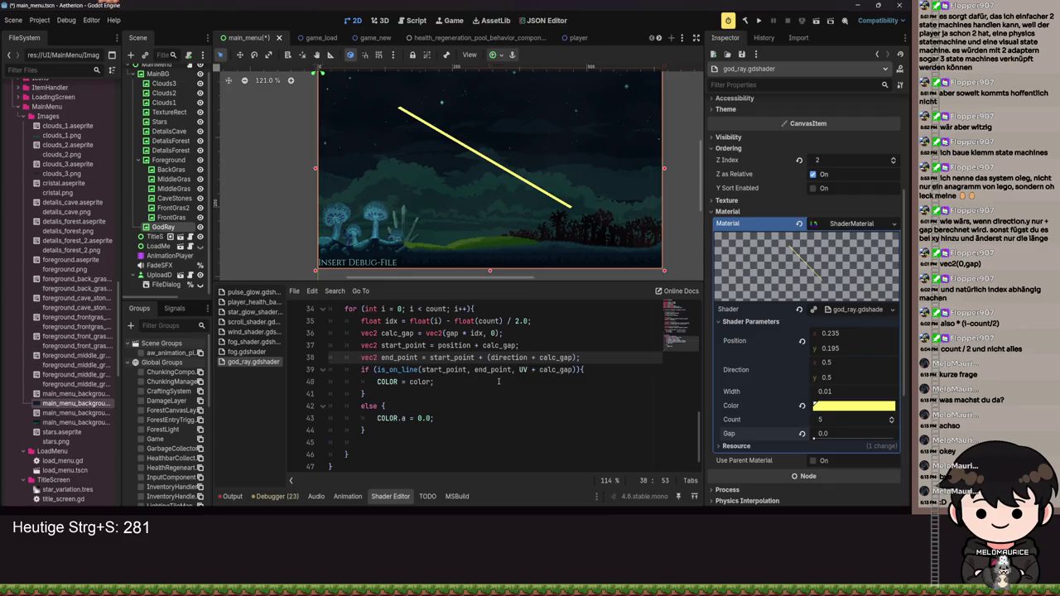
Step: Cycle the bottom panel through the debugger and animation views, returning to the god_ray shader code
click(459, 498)
click(358, 497)
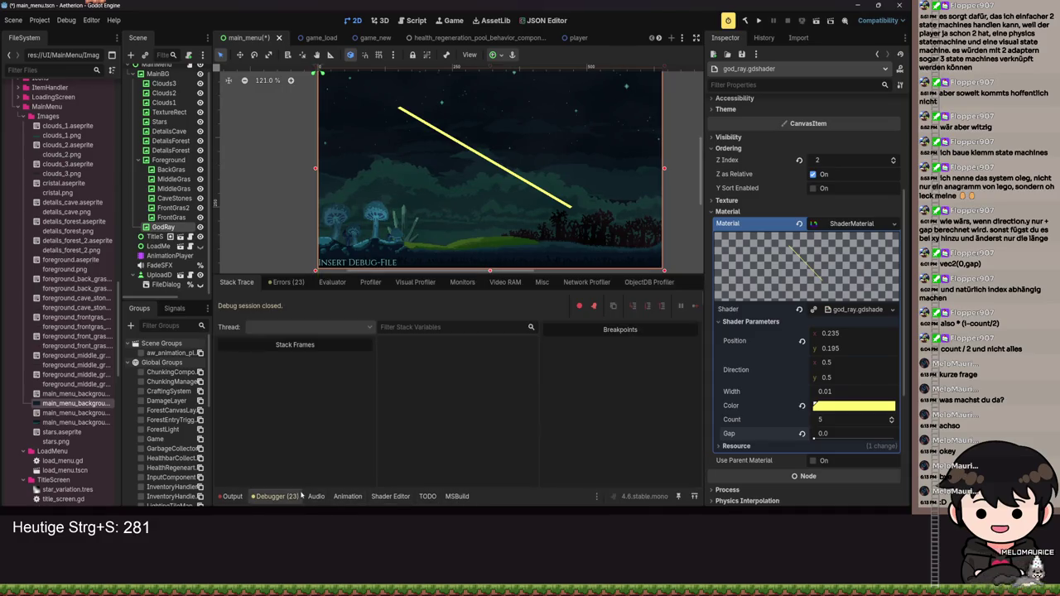
click(232, 497)
click(346, 497)
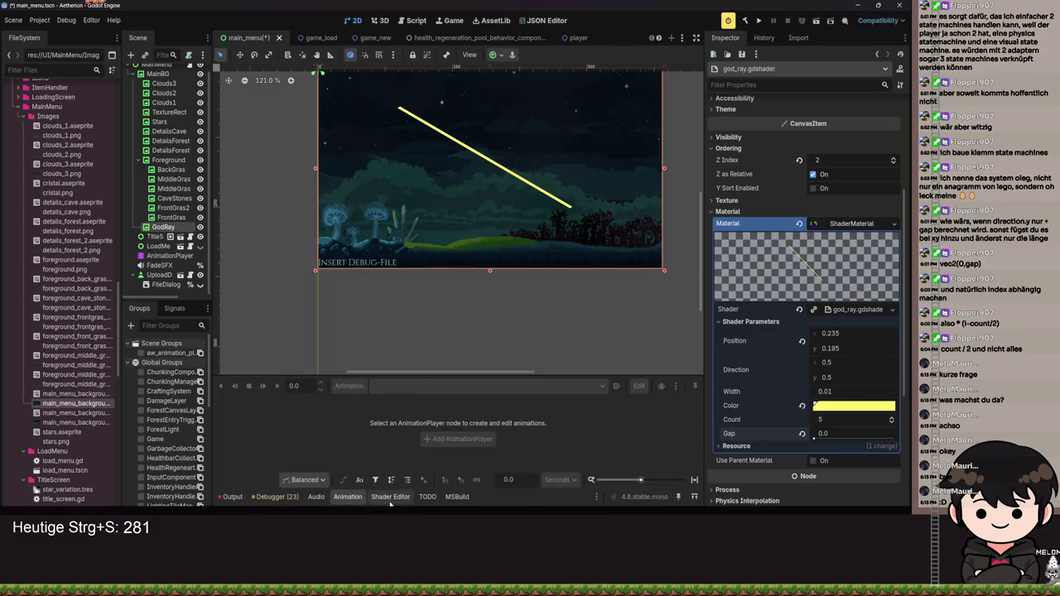
click(389, 497)
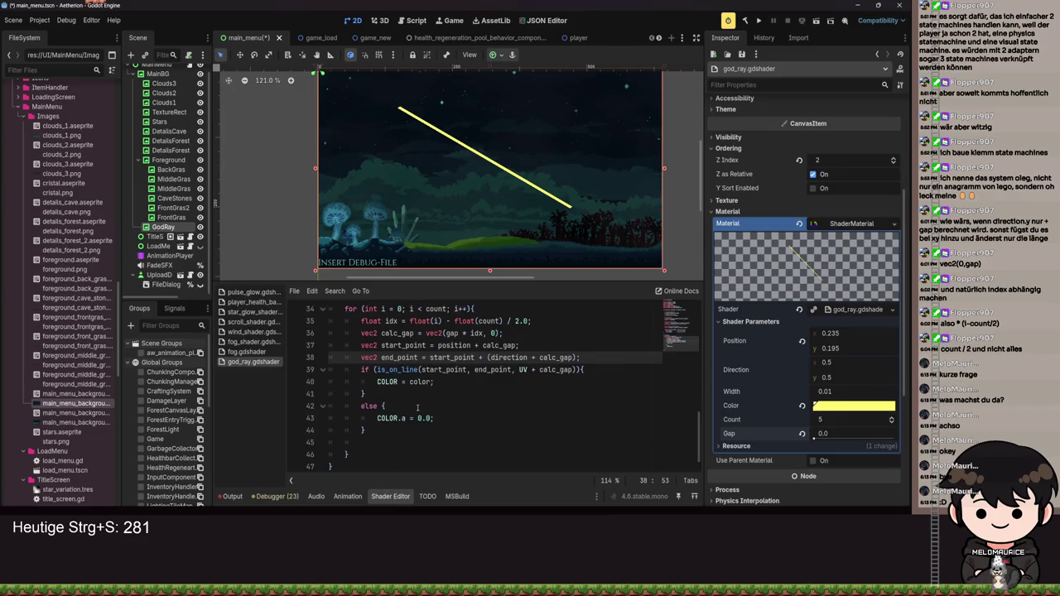
Step: Delete the else branch and save, then undo to restore it and save again
drag(415, 428, 366, 390)
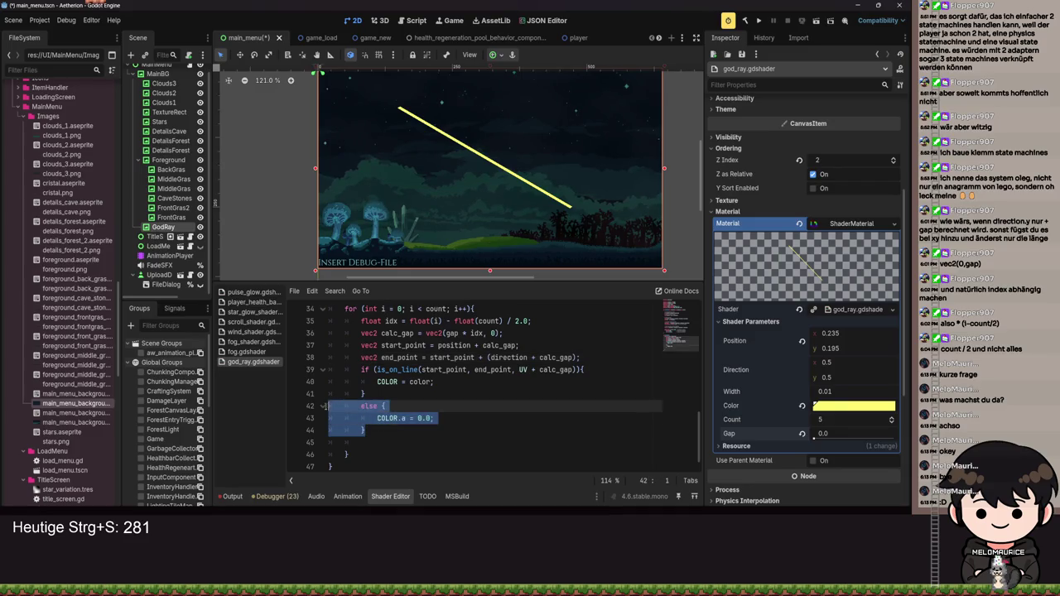
key(BackSpace)
key(ctrl+s)
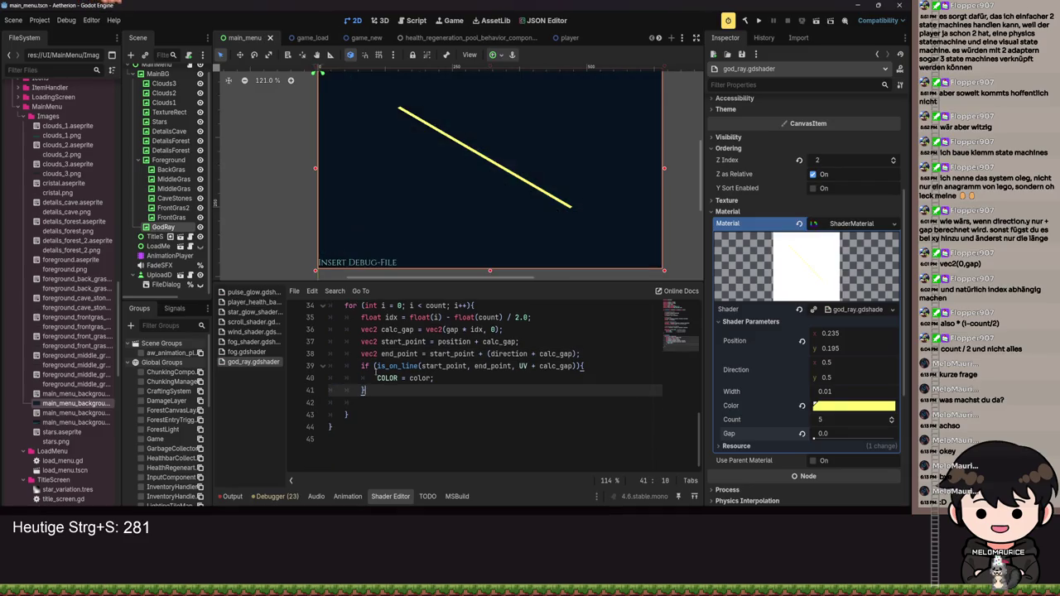
key(ctrl+z)
key(ctrl+s)
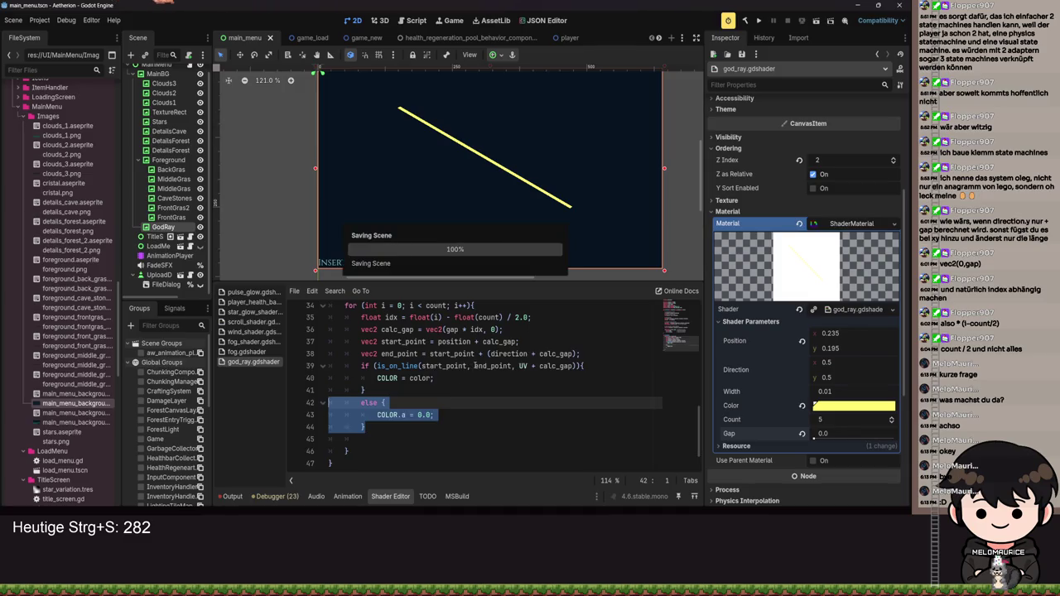
key(ctrl+s)
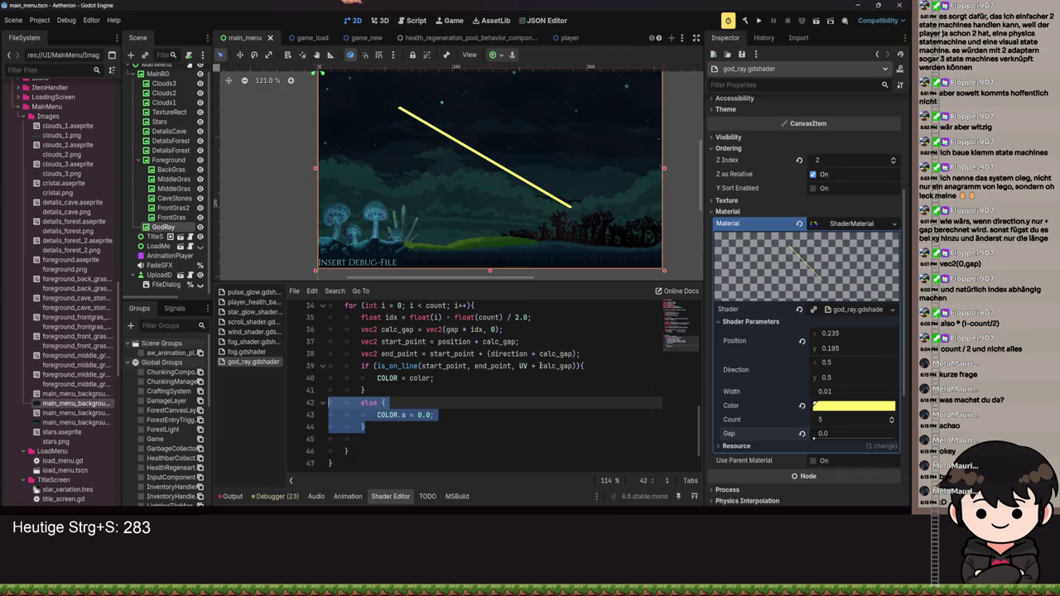
drag(813, 440, 821, 441)
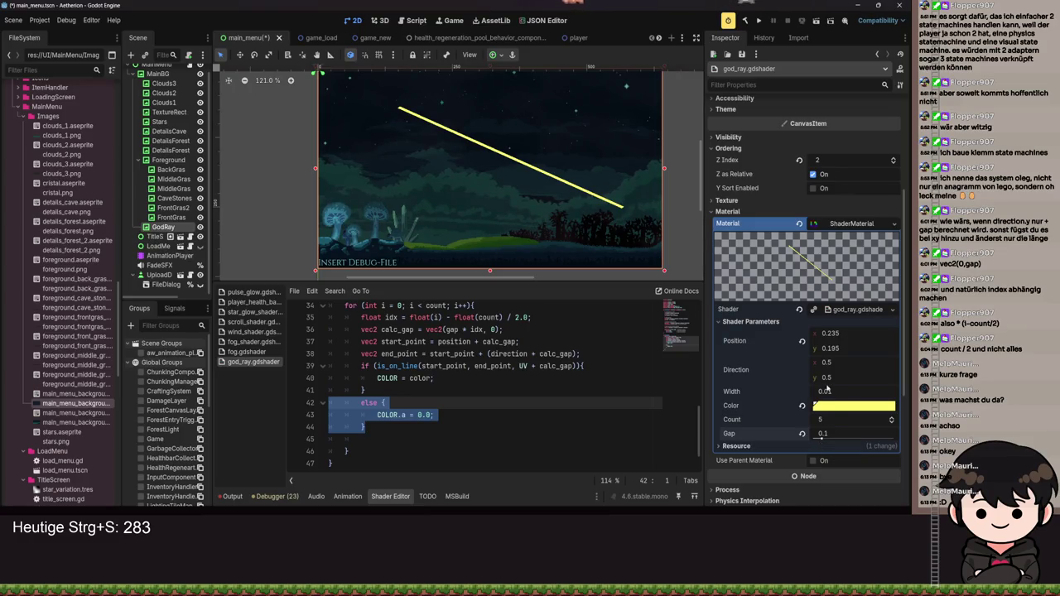
mouse_move(828, 390)
mouse_down()
mouse_move(886, 391)
mouse_move(841, 391)
mouse_up()
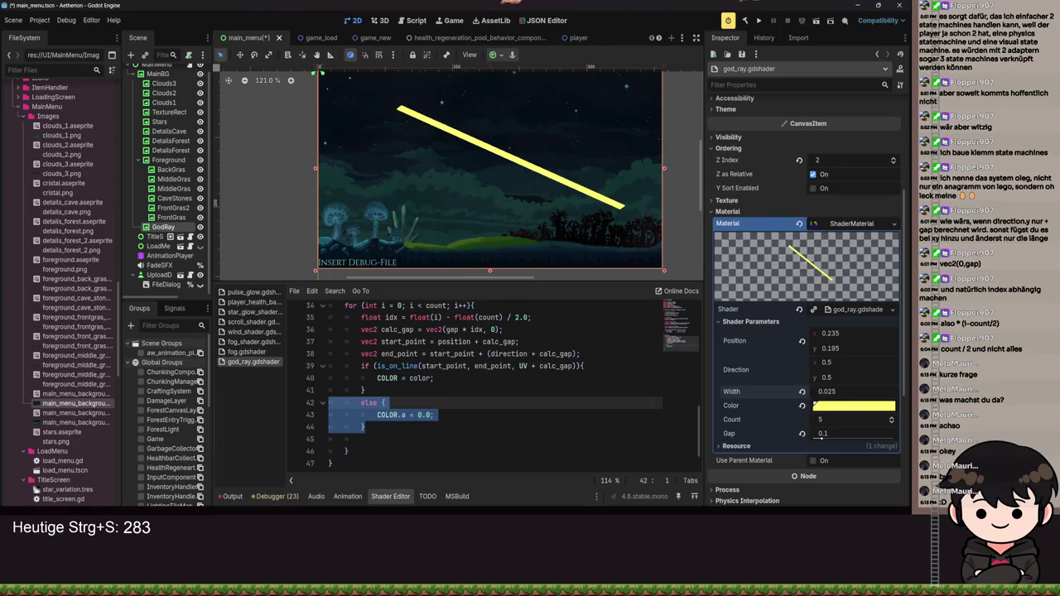
drag(841, 391, 839, 390)
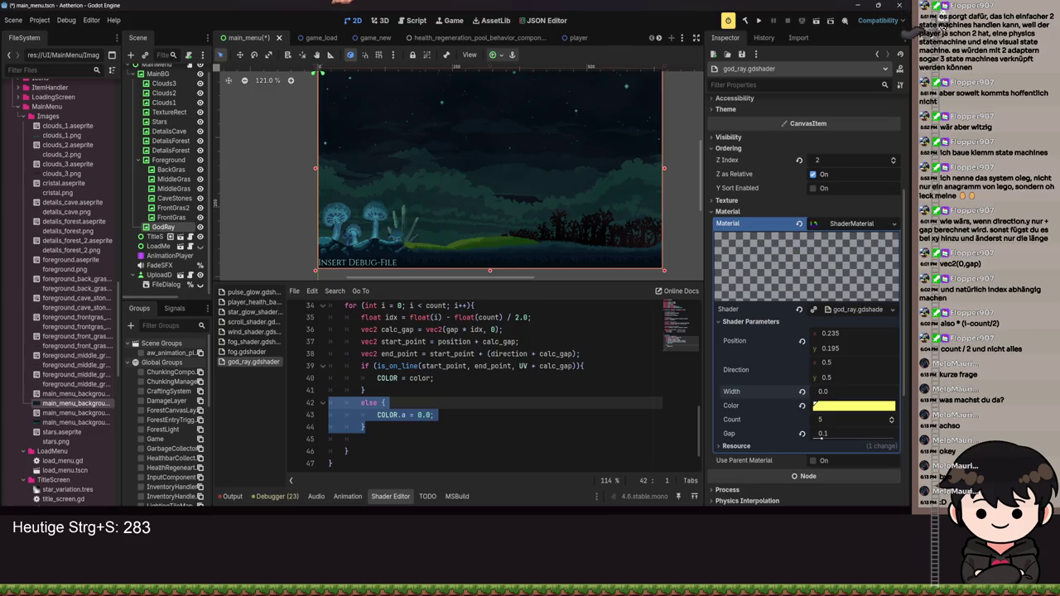
key(ctrl+z)
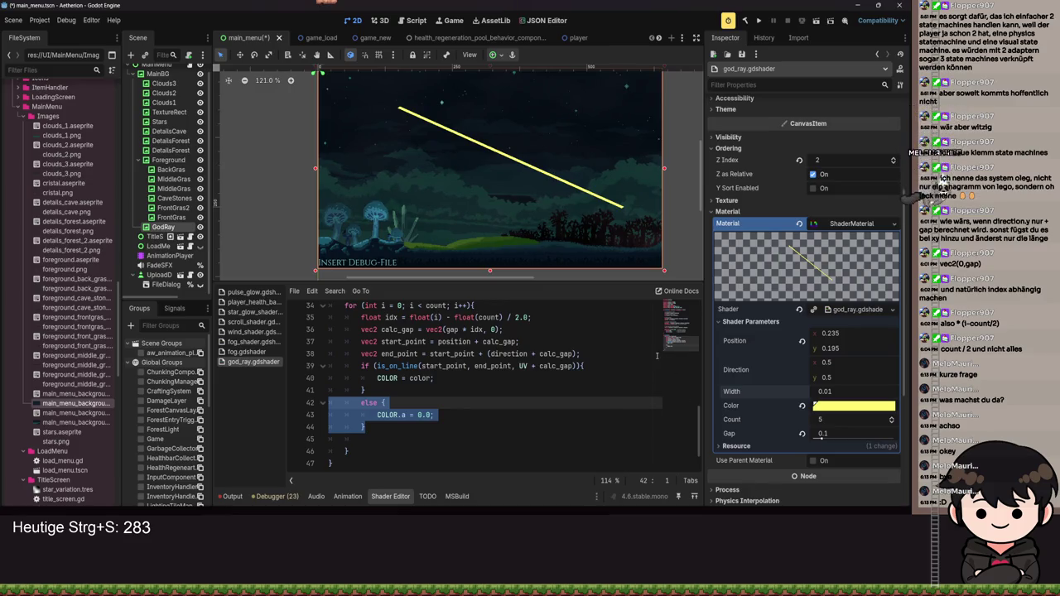
mouse_move(824, 418)
mouse_down()
mouse_move(844, 419)
mouse_move(824, 436)
mouse_move(826, 423)
mouse_move(905, 399)
mouse_up()
key(ctrl+z)
key(ctrl+z)
drag(894, 437, 814, 437)
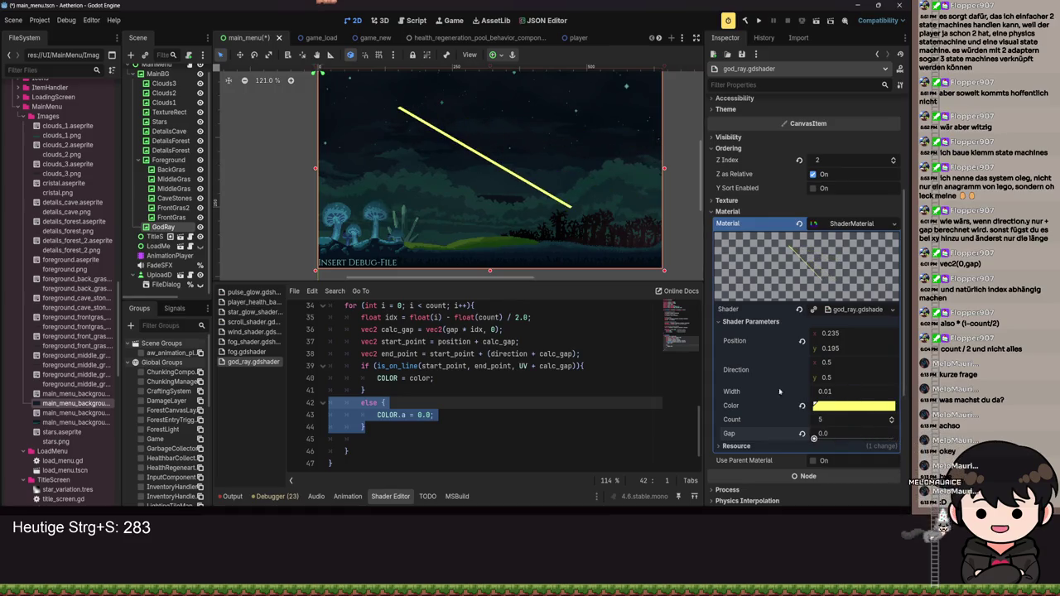
Step: Revert the ray Position to 0, 0, zoom to check the top-left corner, and run the project
click(801, 340)
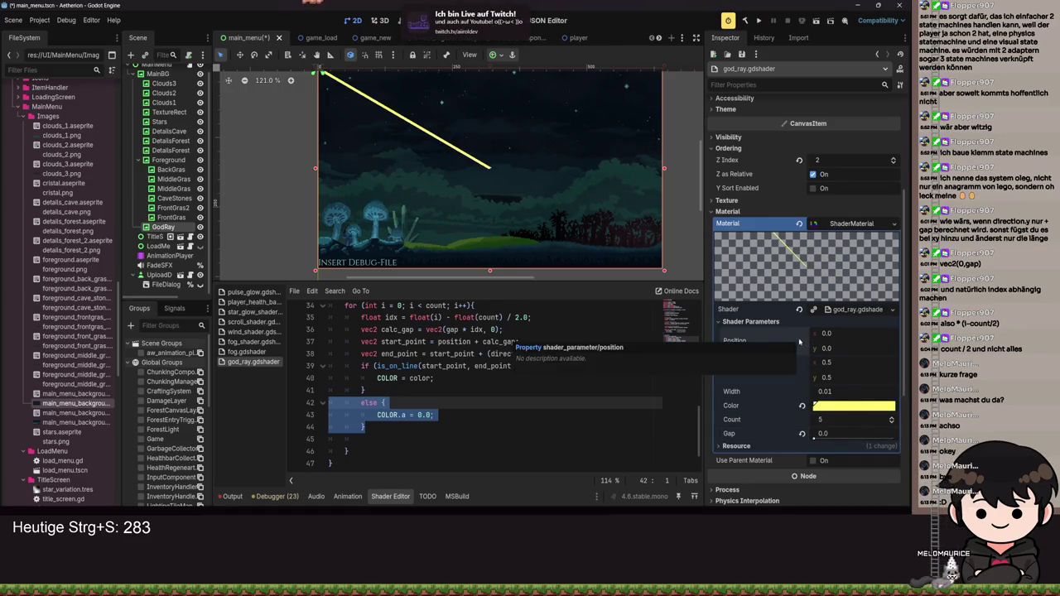
scroll(445, 145, up, 10)
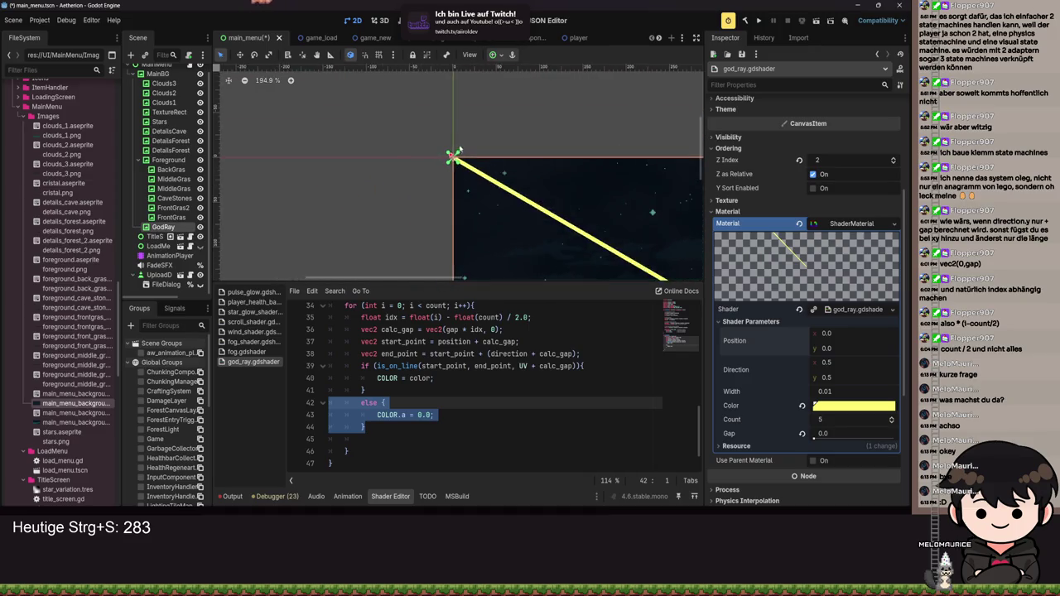
scroll(446, 144, down, 3)
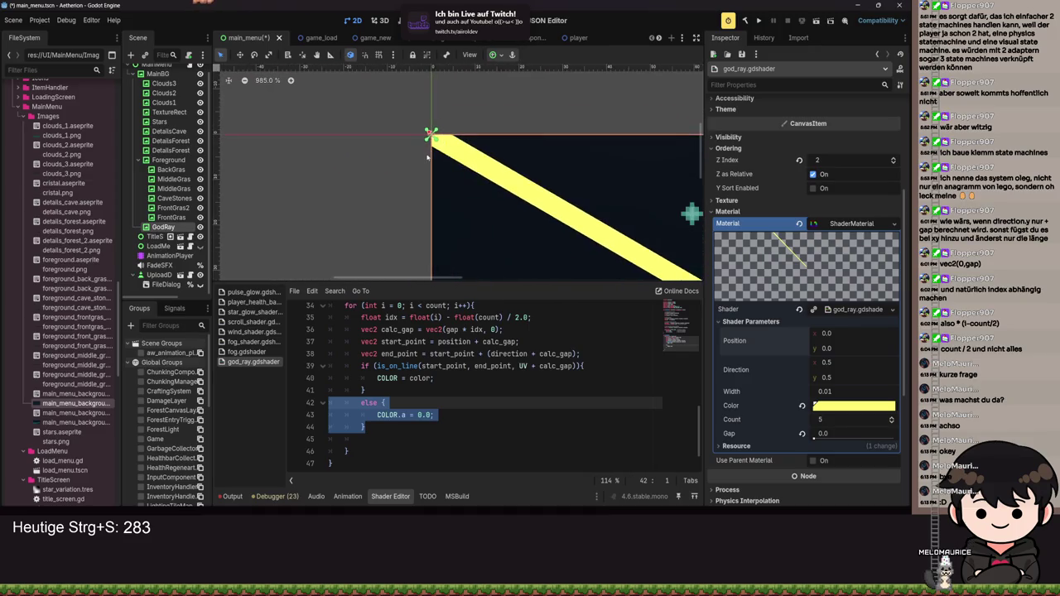
scroll(613, 267, down, 4)
scroll(613, 267, down, 4)
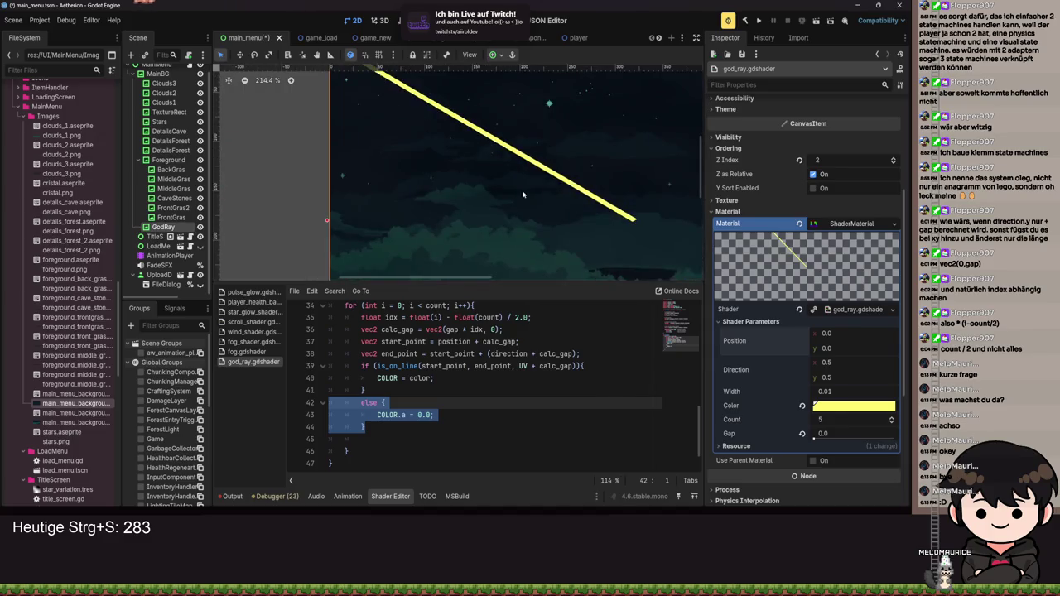
scroll(523, 239, up, 5)
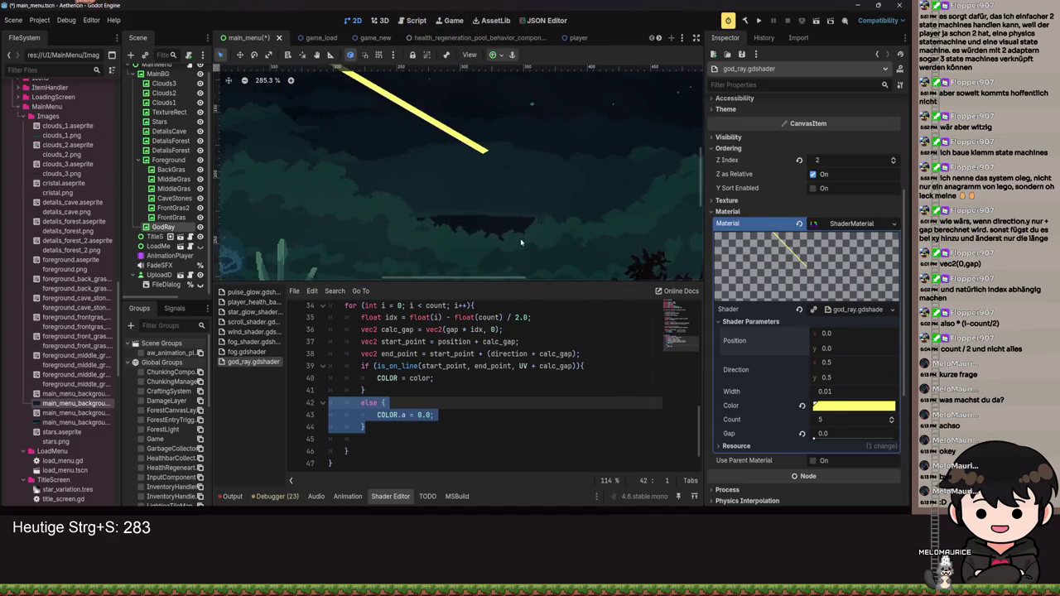
scroll(525, 240, down, 6)
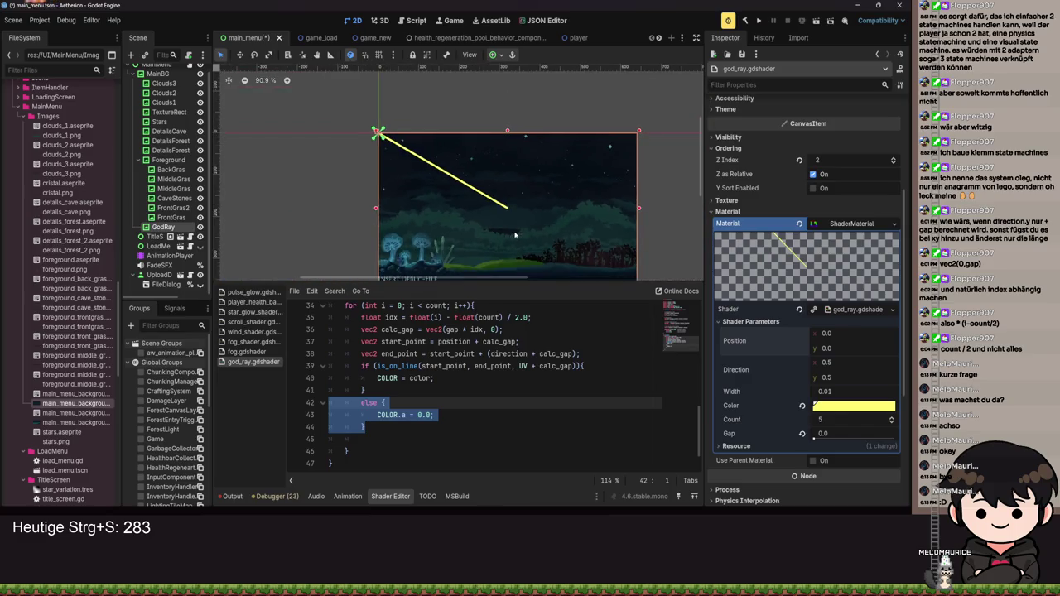
scroll(536, 191, up, 5)
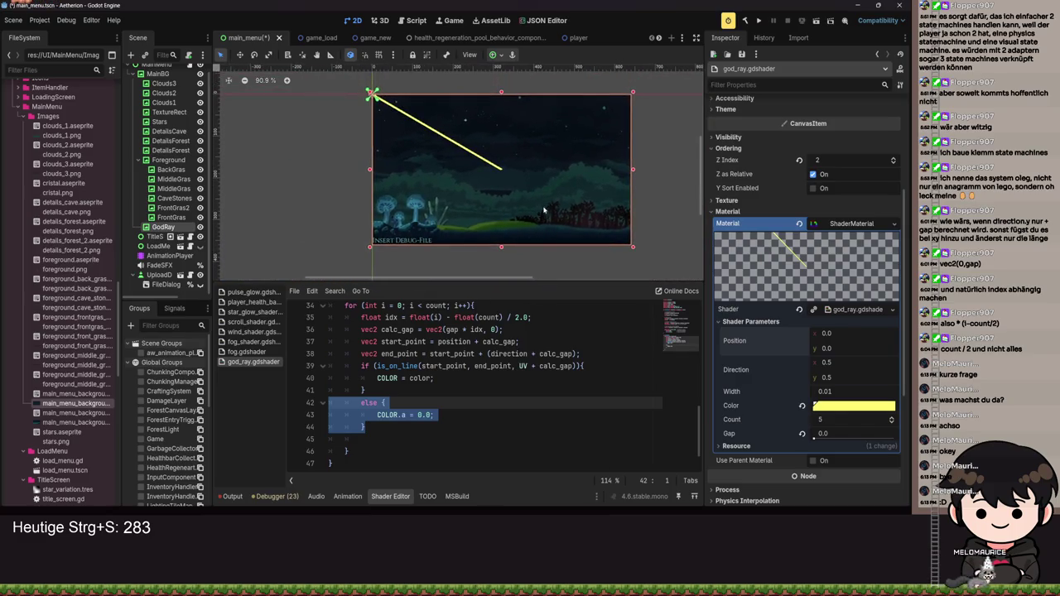
scroll(567, 234, down, 5)
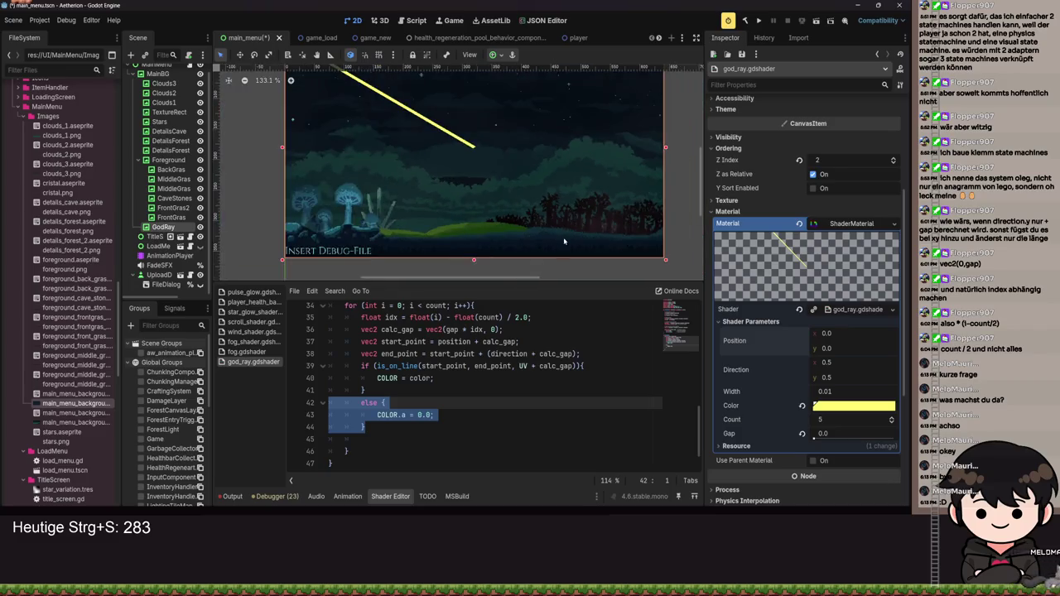
click(746, 21)
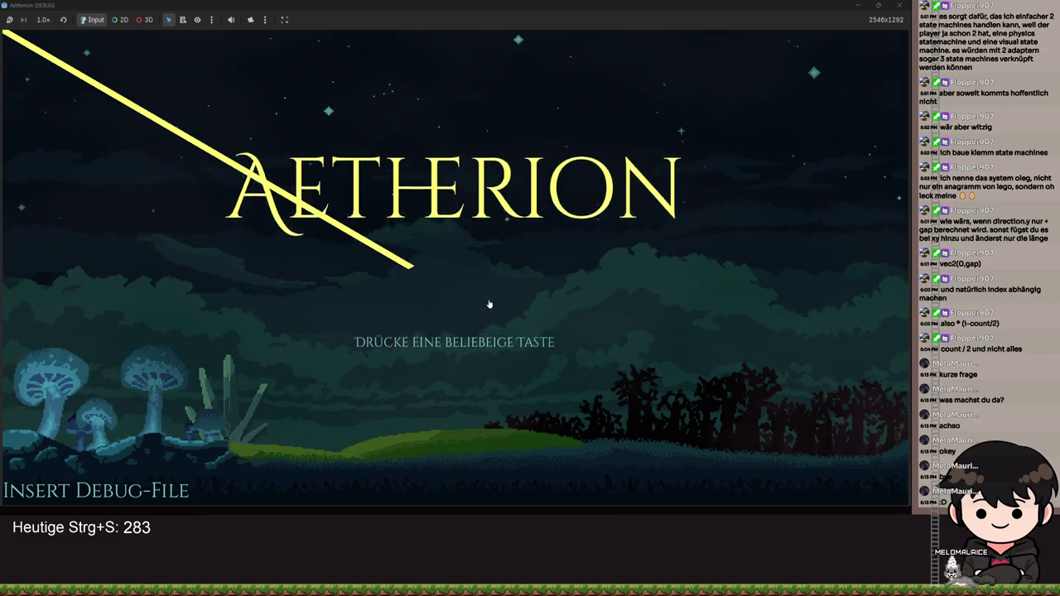
Step: Dismiss the title prompt to reach the main menu, then quit the game with Verlassen
click(489, 304)
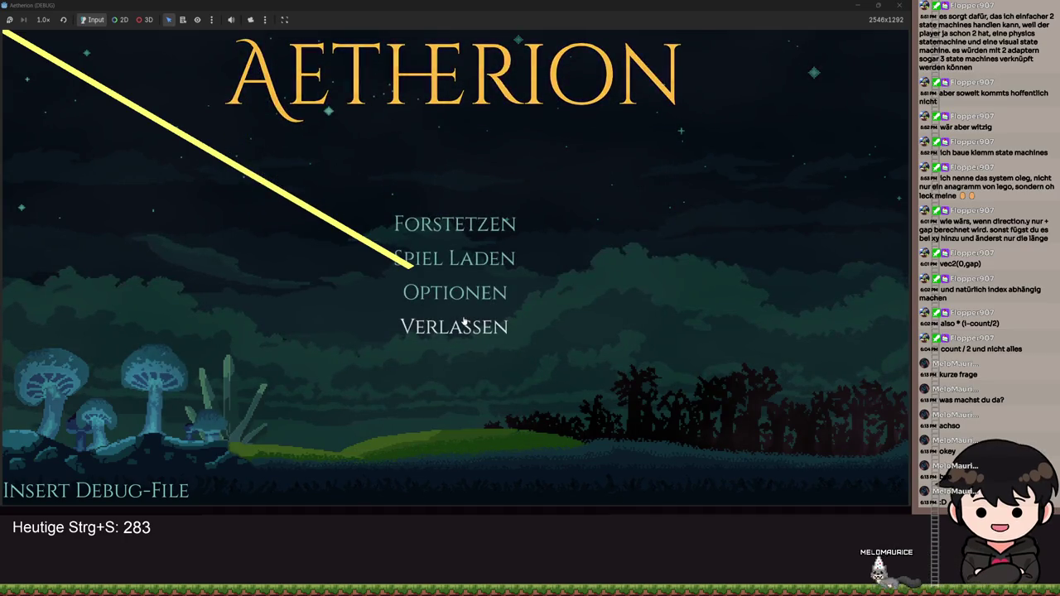
click(472, 324)
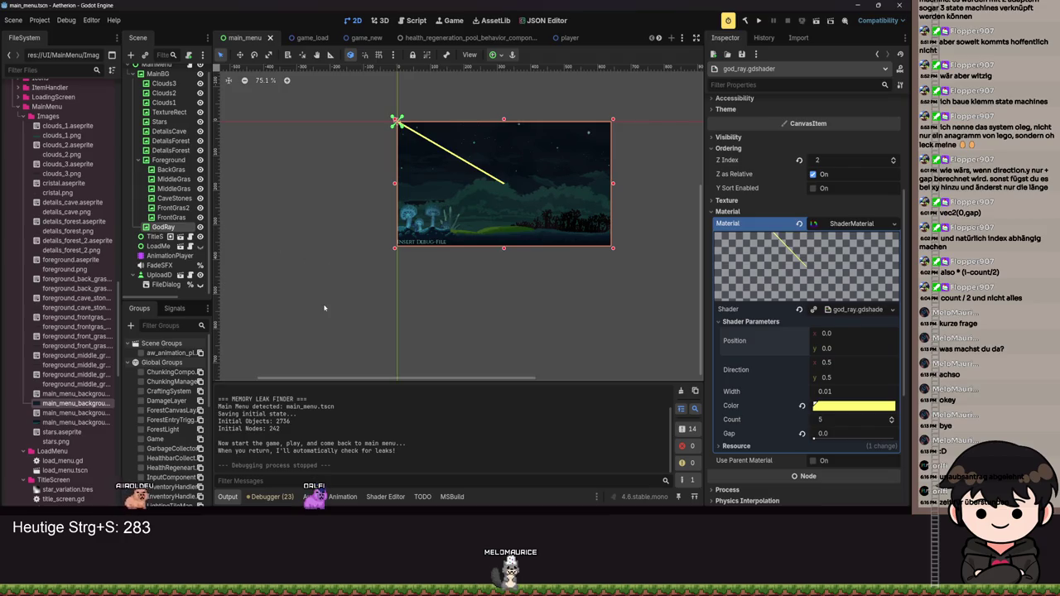
scroll(526, 178, up, 2)
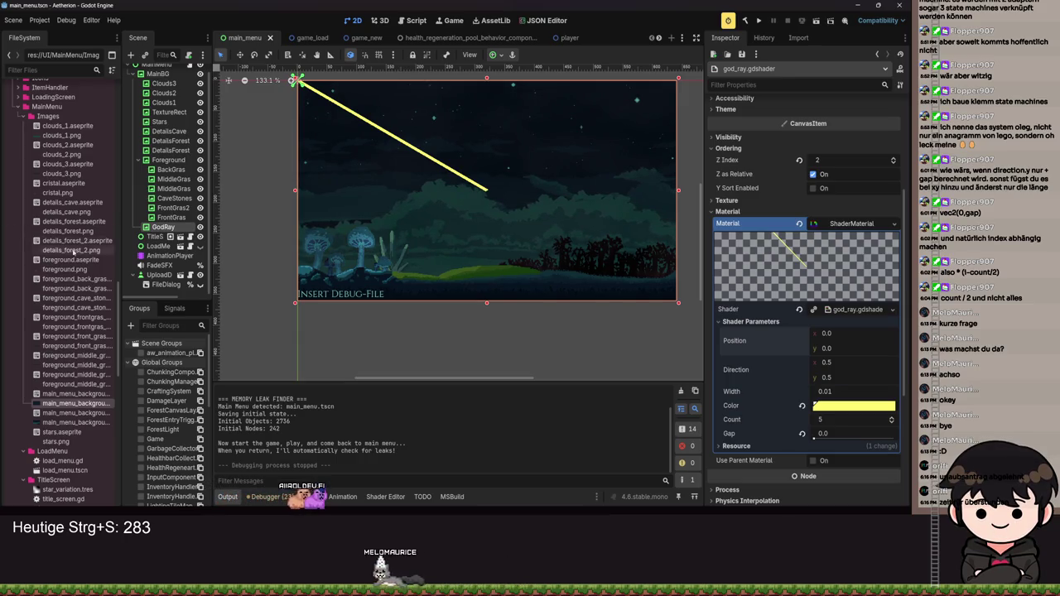
mouse_move(245, 294)
mouse_down()
mouse_move(341, 331)
mouse_move(285, 331)
mouse_move(269, 348)
mouse_move(351, 354)
mouse_move(343, 334)
mouse_move(269, 306)
mouse_move(283, 296)
mouse_up()
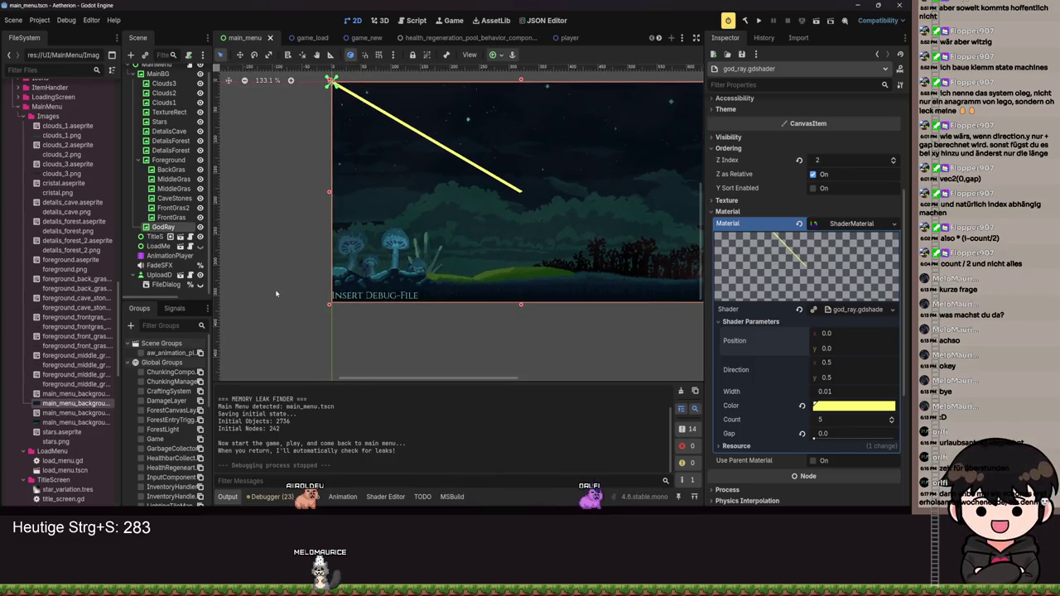